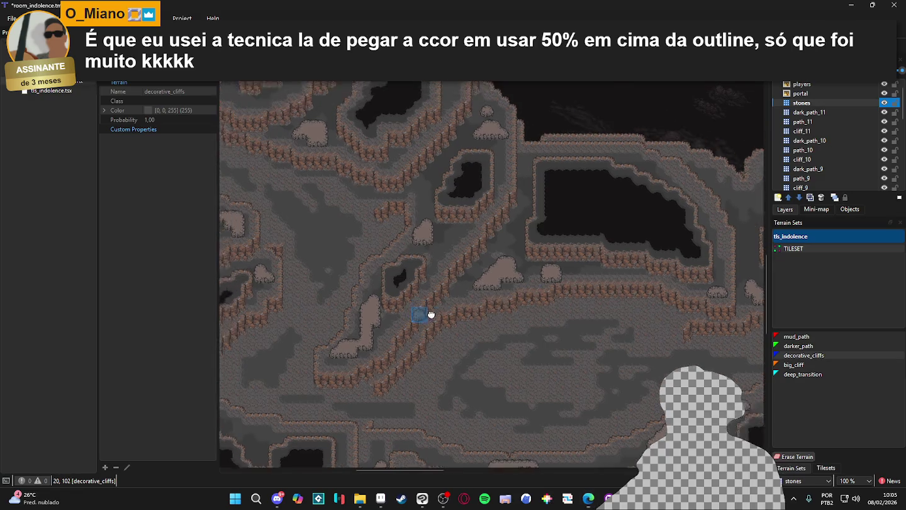
- Pan around the cave map and save room_indolence.tmx
scroll(497, 252, "down", 2)
scroll(496, 252, "right", 1)
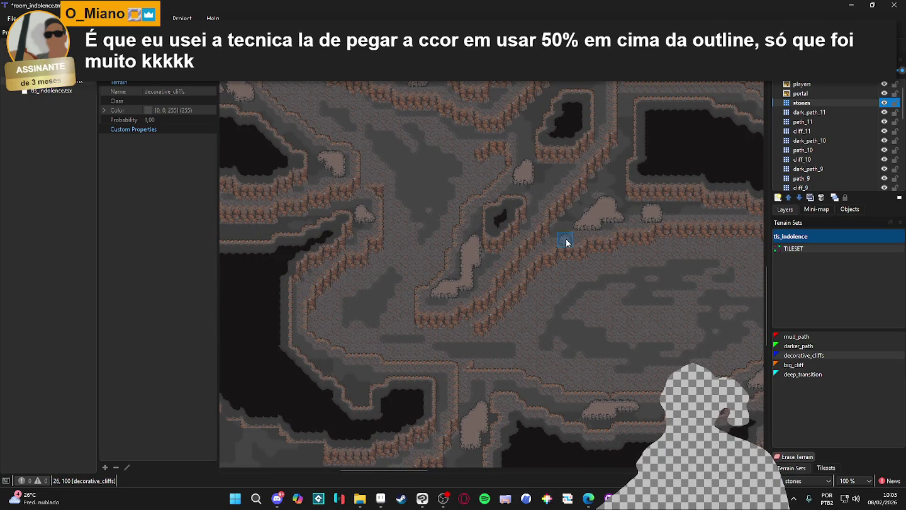
scroll(450, 259, "up", 6)
scroll(481, 220, "left", 2)
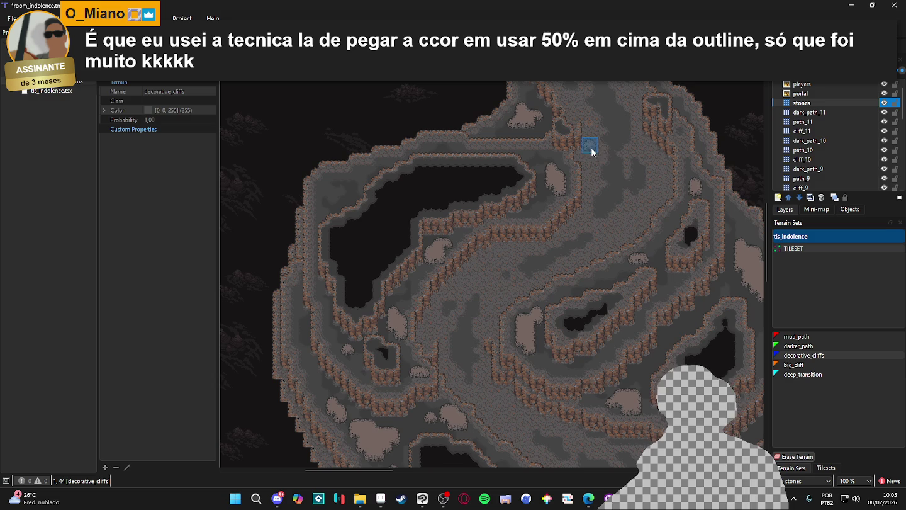
scroll(597, 150, "up", 3)
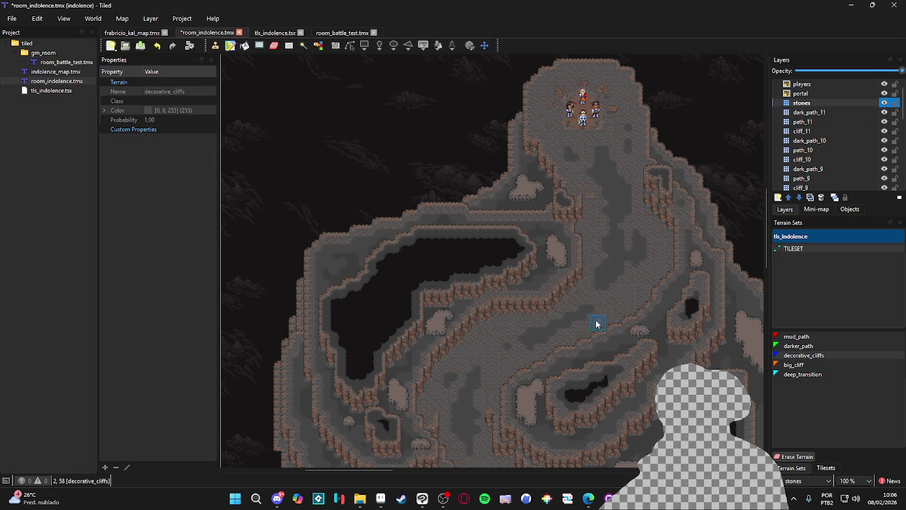
scroll(596, 307, "down", 5)
scroll(556, 314, "down", 5)
key("ctrl+s")
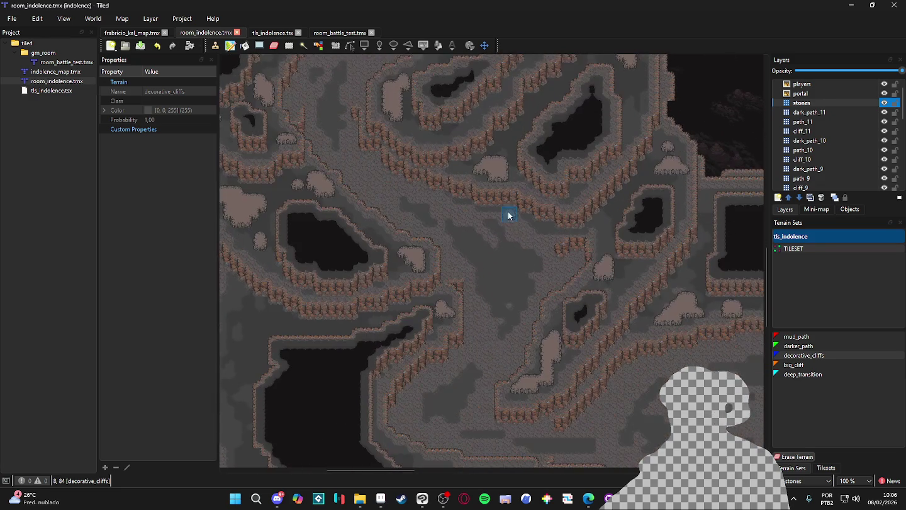
- Zoom in and paint a small decorative_cliffs patch on the cave floor
scroll(570, 309, "up", 1)
scroll(415, 308, "up", 2)
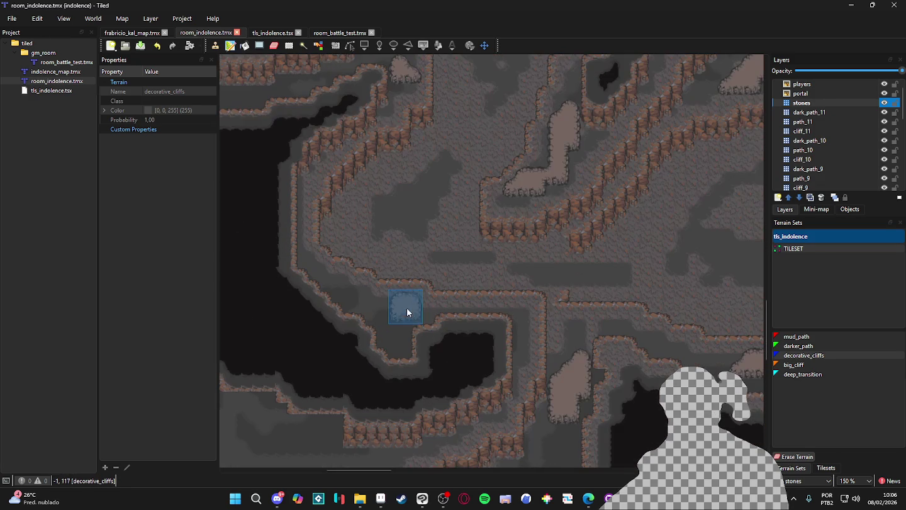
left_click(406, 306)
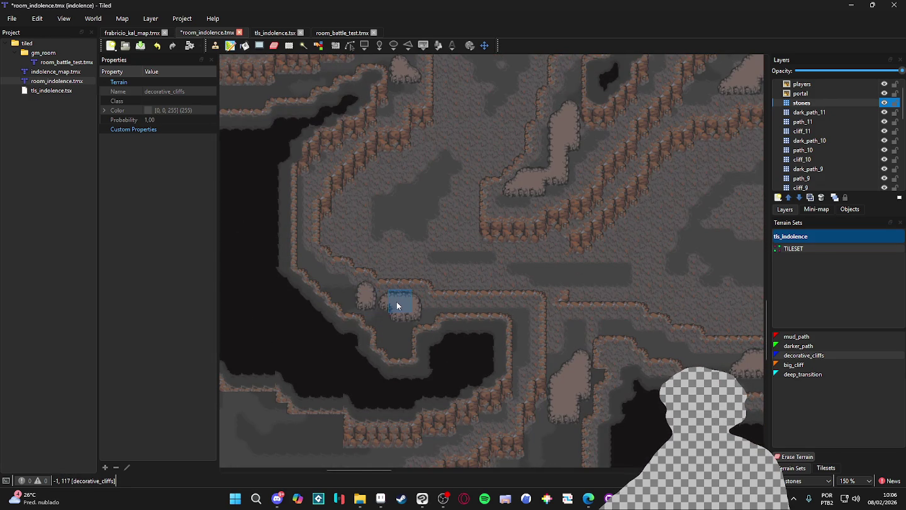
- Save room_indolence.tmx with the new cliff mound and pan right across the cave
scroll(388, 302, "down", 2)
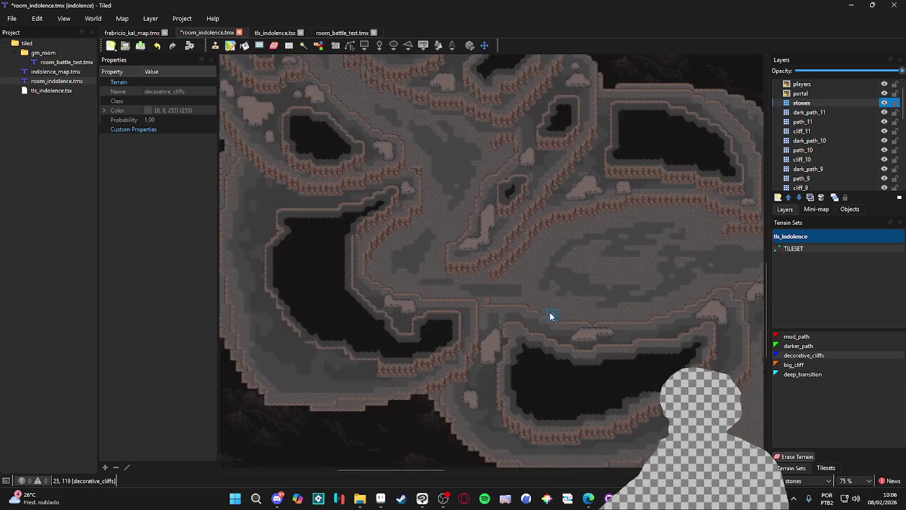
key("ctrl+s")
scroll(496, 276, "right", 2)
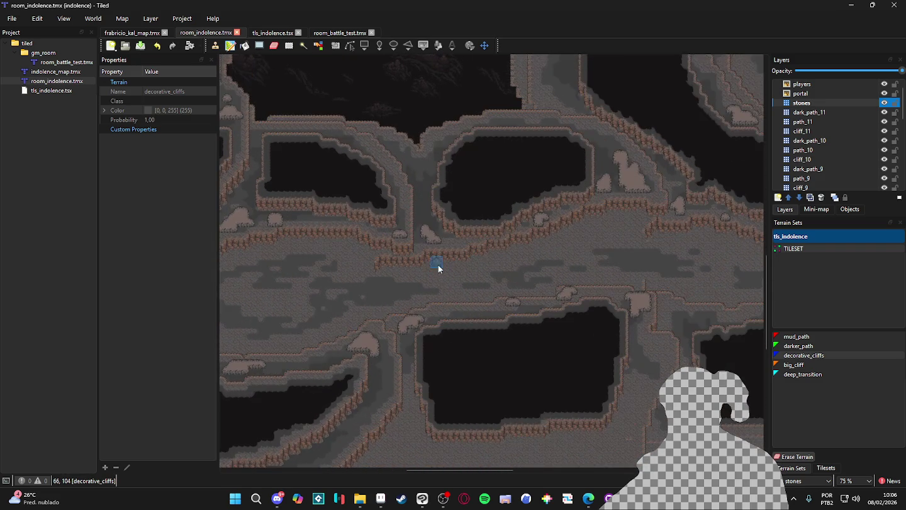
scroll(511, 310, "right", 2)
scroll(532, 302, "right", 4)
scroll(432, 306, "down", 1)
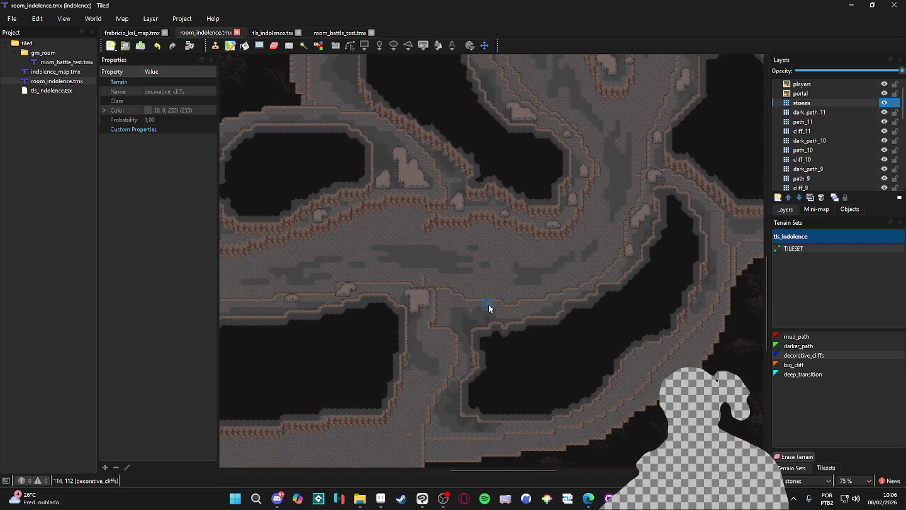
- Hide and show the stones layer twice to compare its rock patches
left_click(885, 102)
left_click(885, 102)
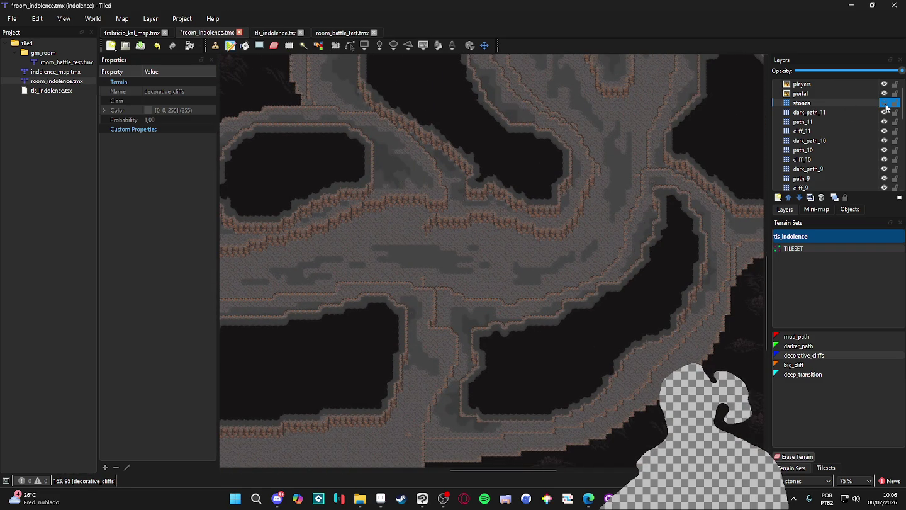
left_click(884, 103)
left_click(885, 103)
- Make stones the active layer, zoom in, and stamp an extra rock tile on the cave floor
left_click(847, 99)
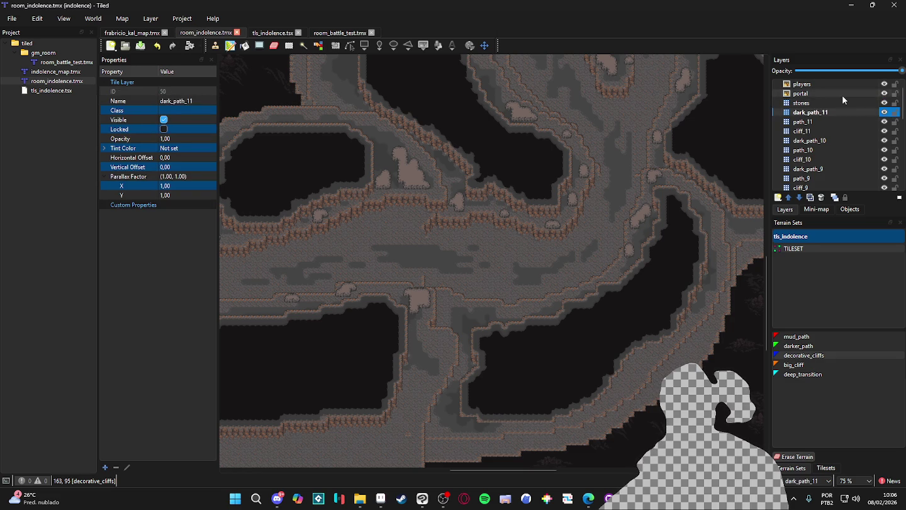
scroll(466, 326, "up", 1)
scroll(466, 324, "up", 2)
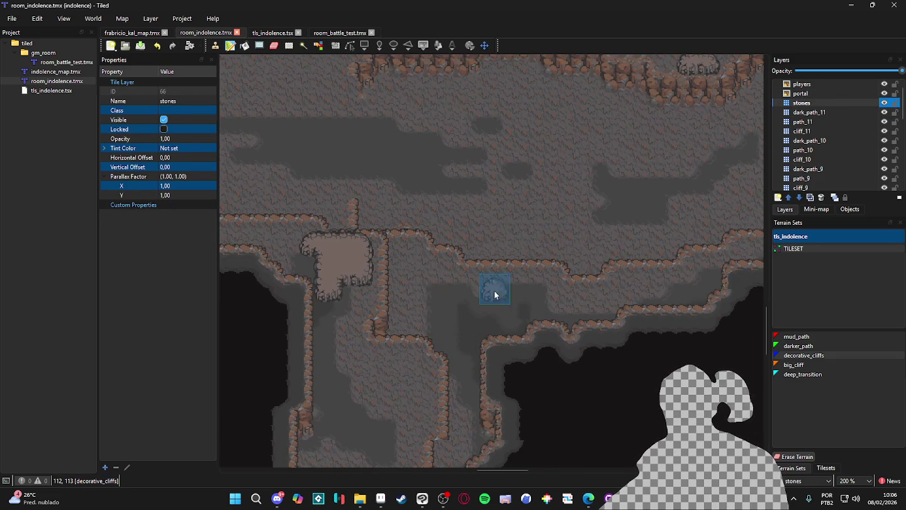
left_click(490, 285)
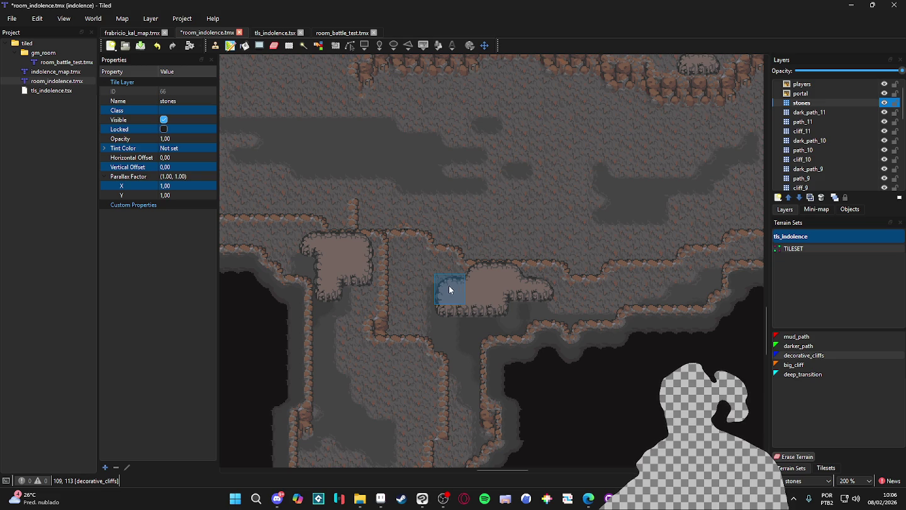
scroll(432, 274, "down", 2)
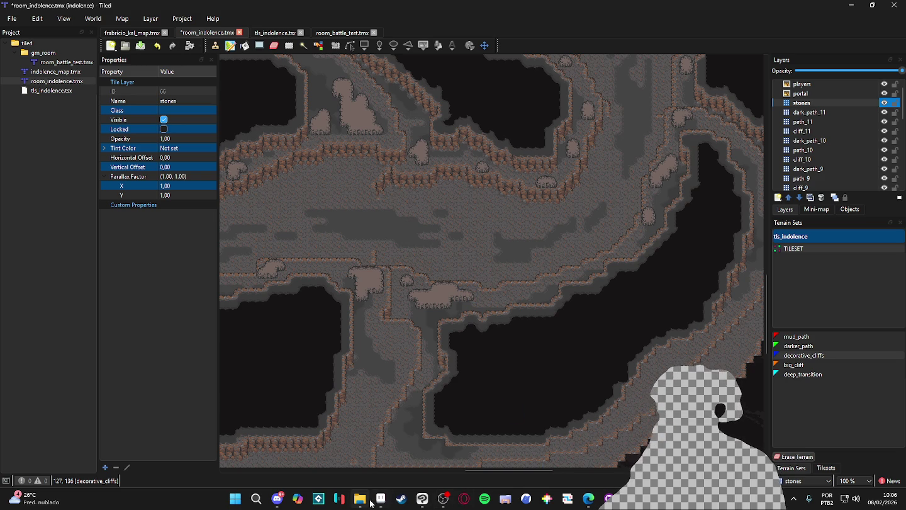
left_click(380, 498)
- Eyedrop mid-green #538e2c and paint it over the hill's dark outline
scroll(371, 275, "up", 5)
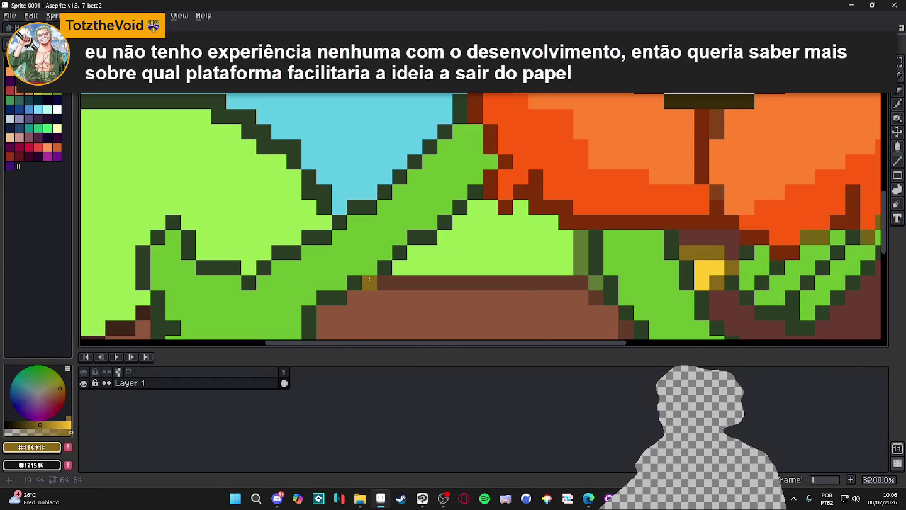
left_click(370, 277, "alt")
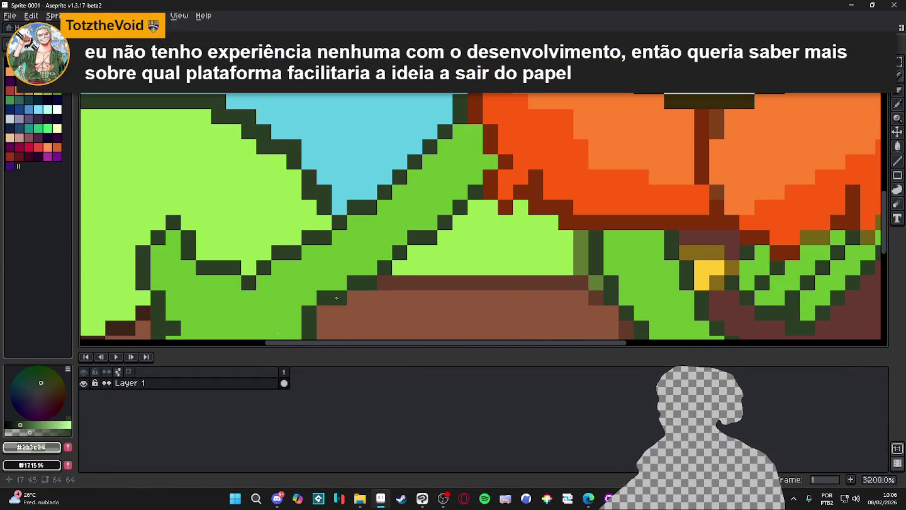
left_click(370, 267)
left_click(430, 222)
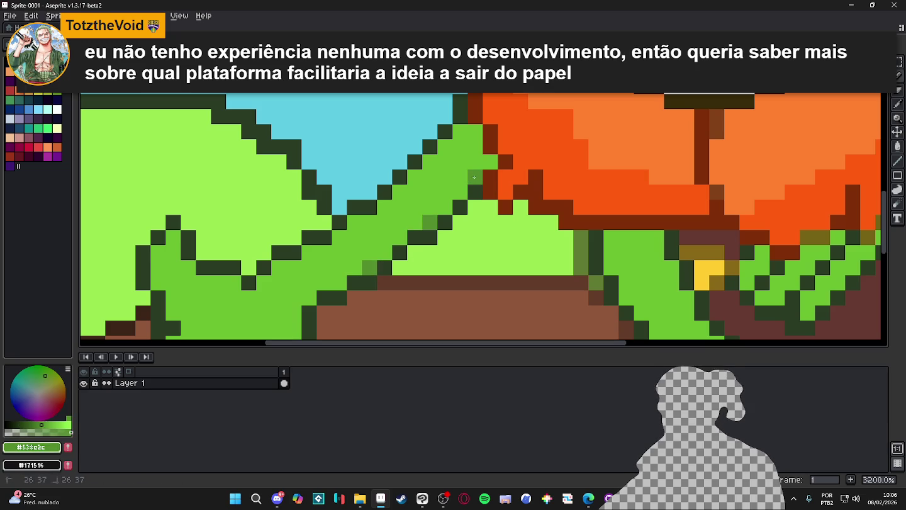
mouse_move(484, 165)
left_mouse_down()
mouse_move(459, 154)
mouse_move(467, 131)
mouse_move(445, 151)
mouse_move(484, 167)
left_mouse_up()
- Recolour the top pixel of the hand outline, then undo the stray pencil stroke
scroll(484, 168, "down", 1)
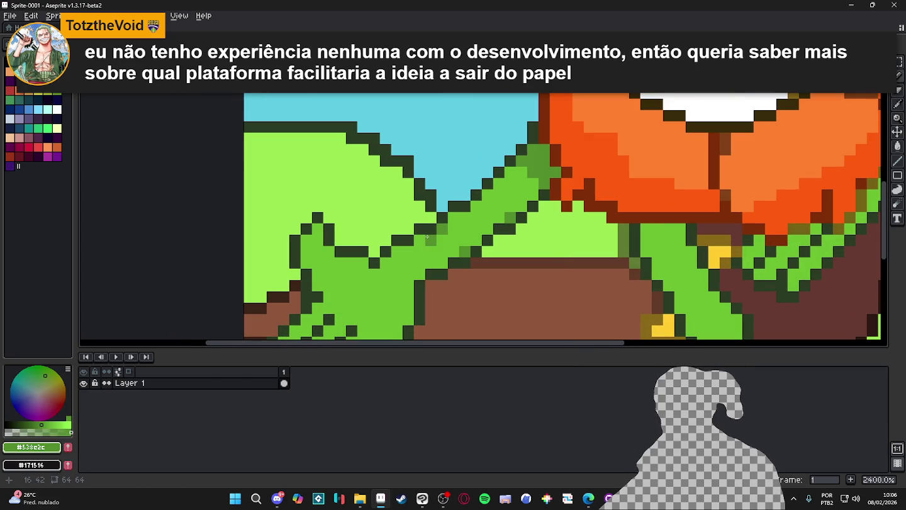
scroll(456, 217, "down", 5)
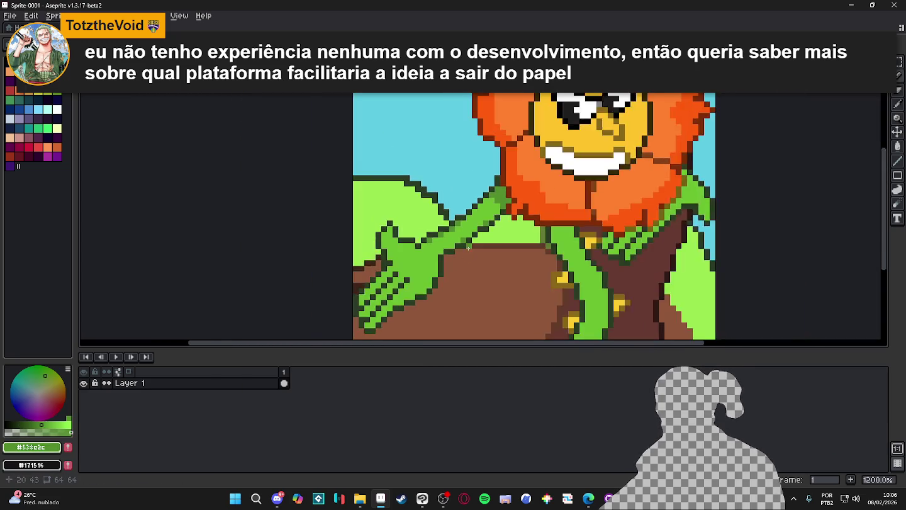
scroll(448, 286, "up", 2)
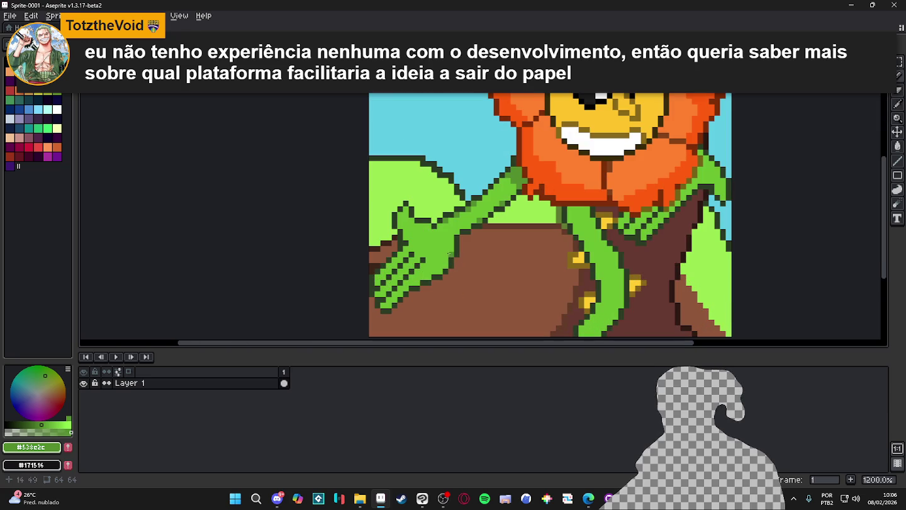
scroll(402, 280, "up", 1)
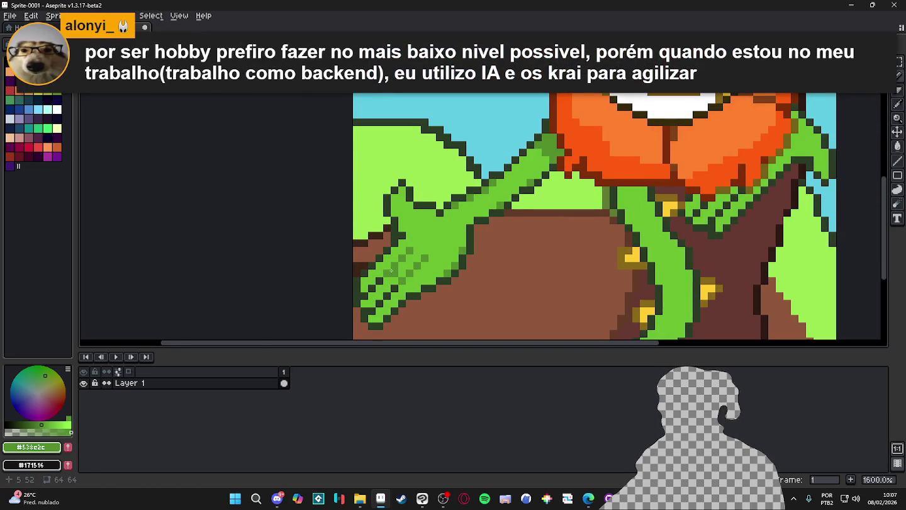
scroll(406, 271, "down", 3)
scroll(406, 271, "up", 1)
scroll(458, 261, "up", 1)
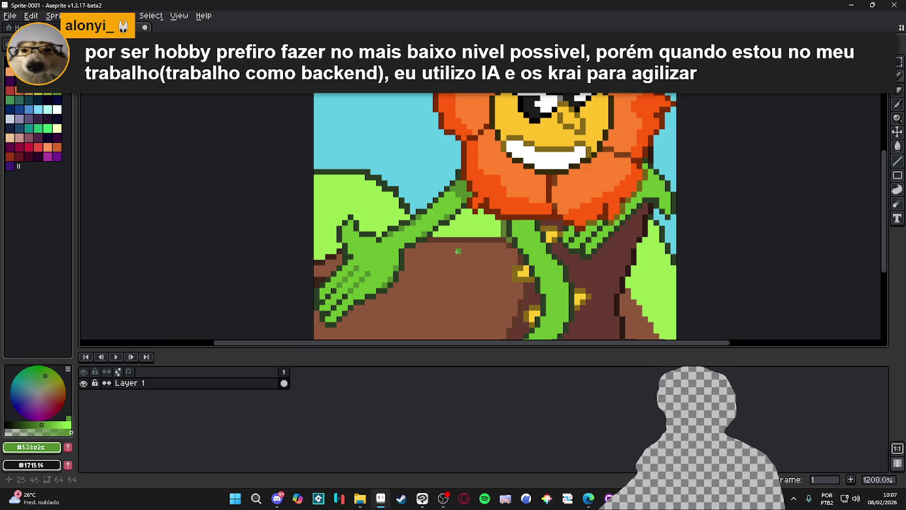
scroll(457, 263, "down", 1)
scroll(398, 256, "up", 2)
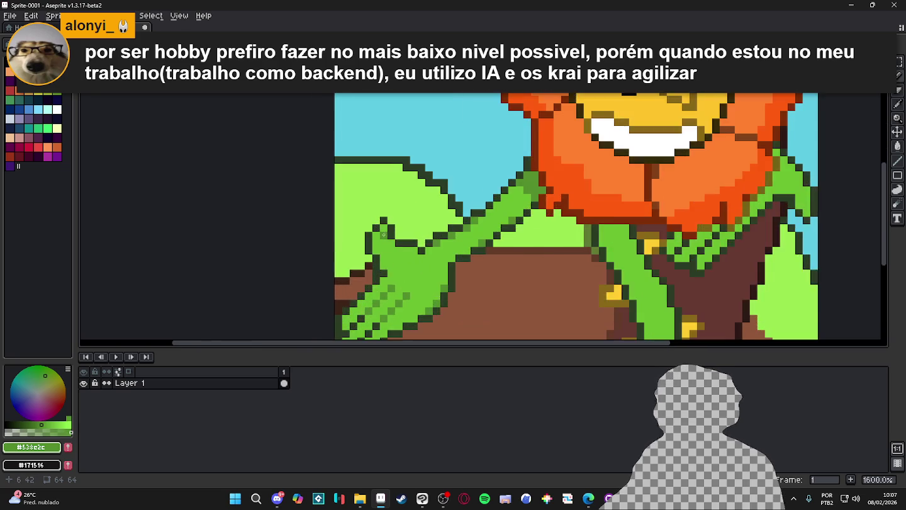
left_click(382, 205)
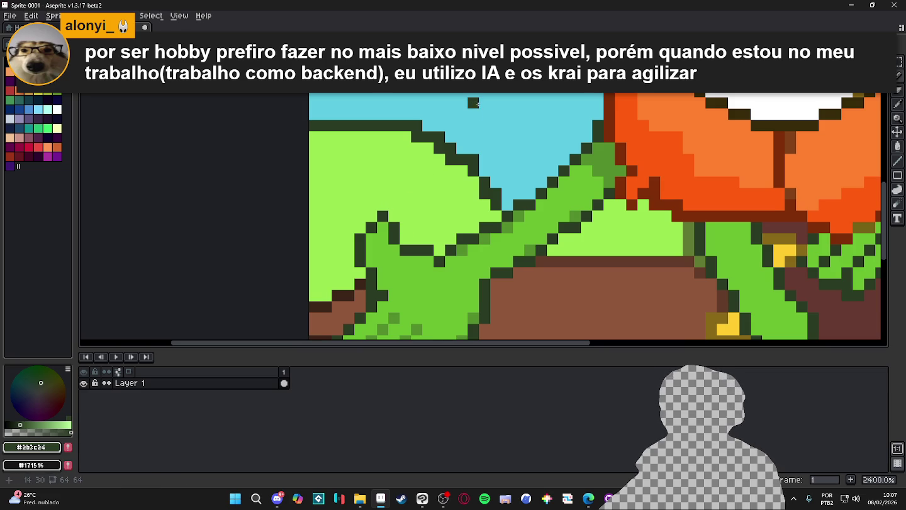
scroll(485, 115, "down", 3)
key("ctrl+z")
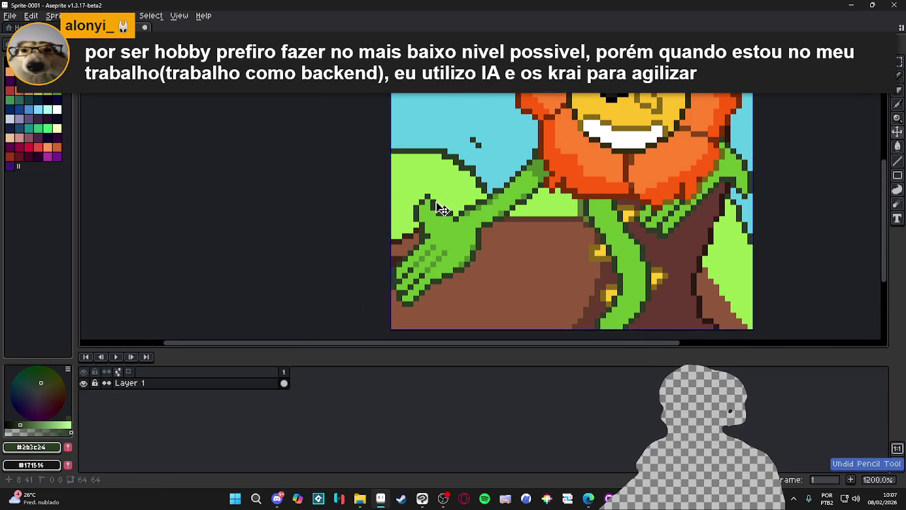
scroll(422, 212, "up", 3)
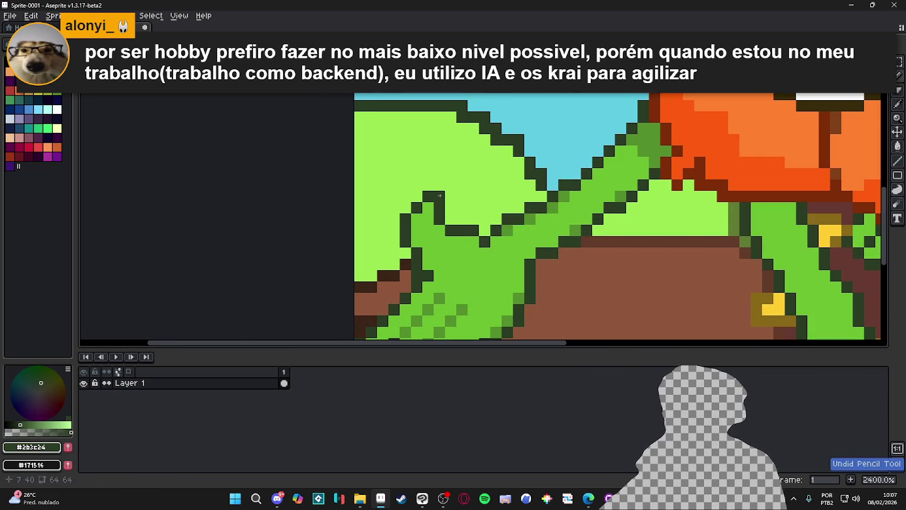
scroll(437, 227, "down", 4)
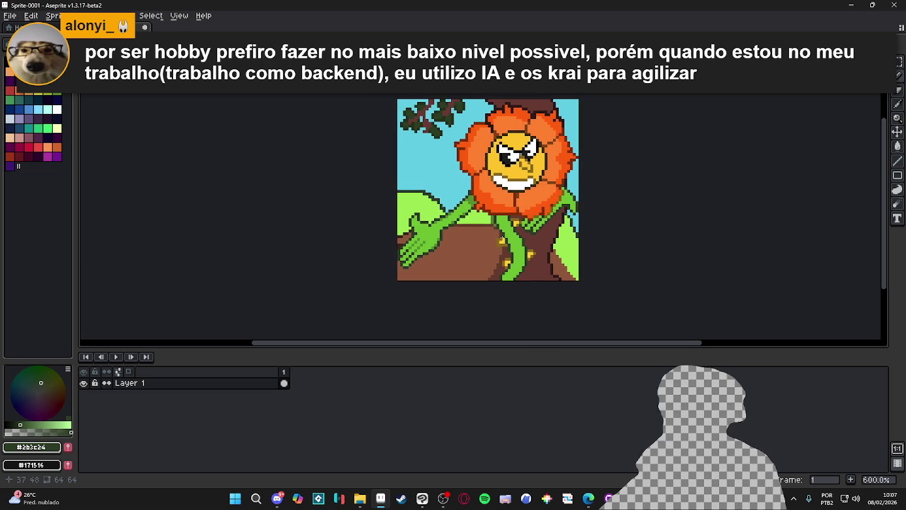
scroll(416, 208, "up", 3)
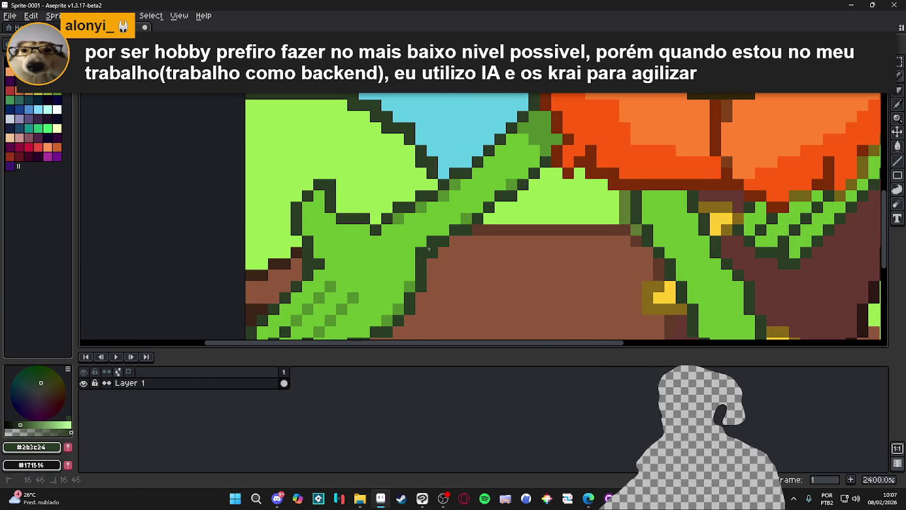
- Repaint dark outline pixels near the hand with mid-green #538e2c
left_click(421, 210, "alt")
left_click_drag(435, 231, 433, 237)
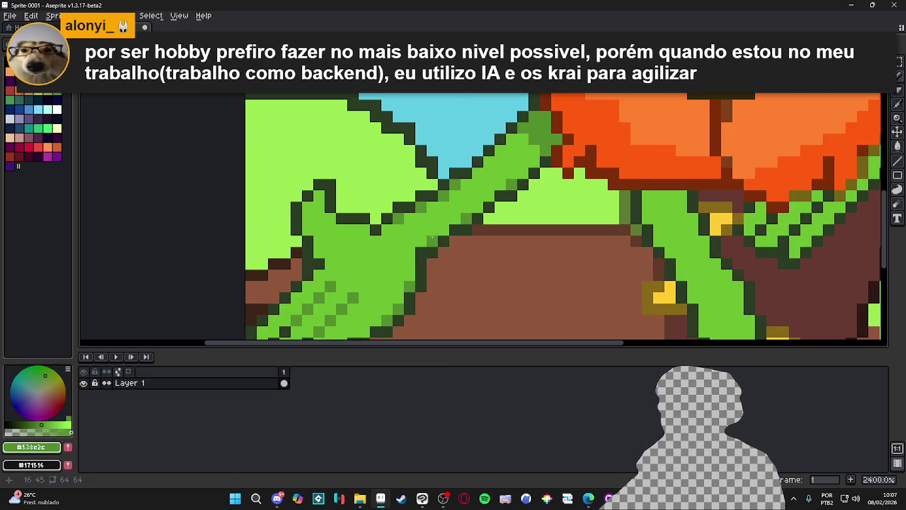
scroll(423, 250, "down", 5)
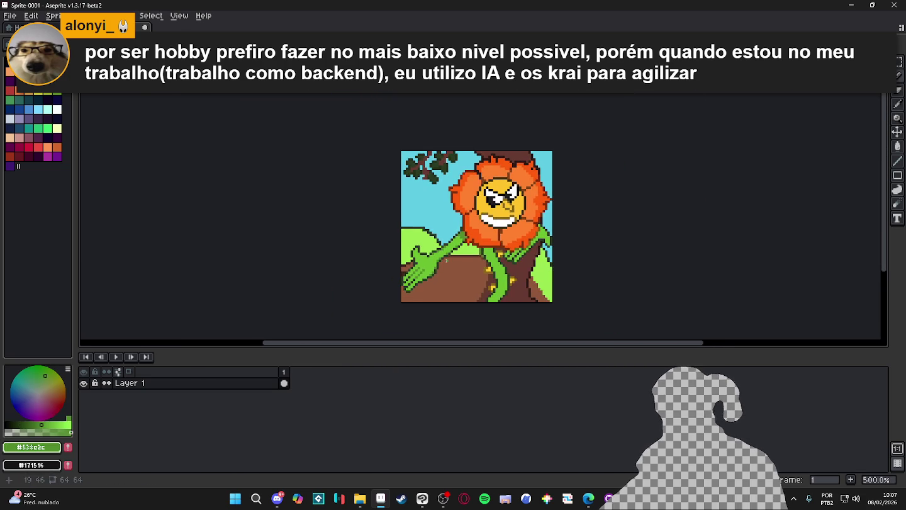
scroll(466, 239, "up", 4)
scroll(484, 214, "down", 5)
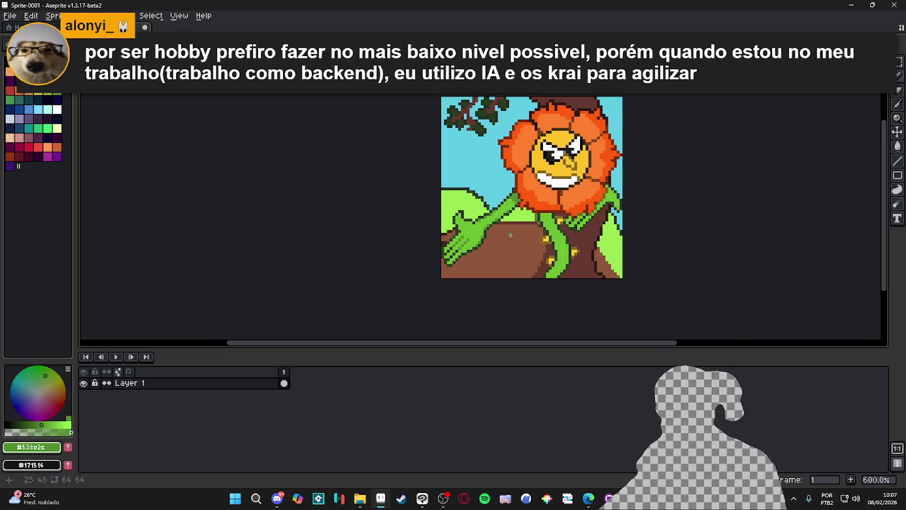
scroll(503, 191, "up", 5)
- Fill a patch of the flower's stem with #538e2c, undoing the oversized first fill
left_click(498, 196, "alt")
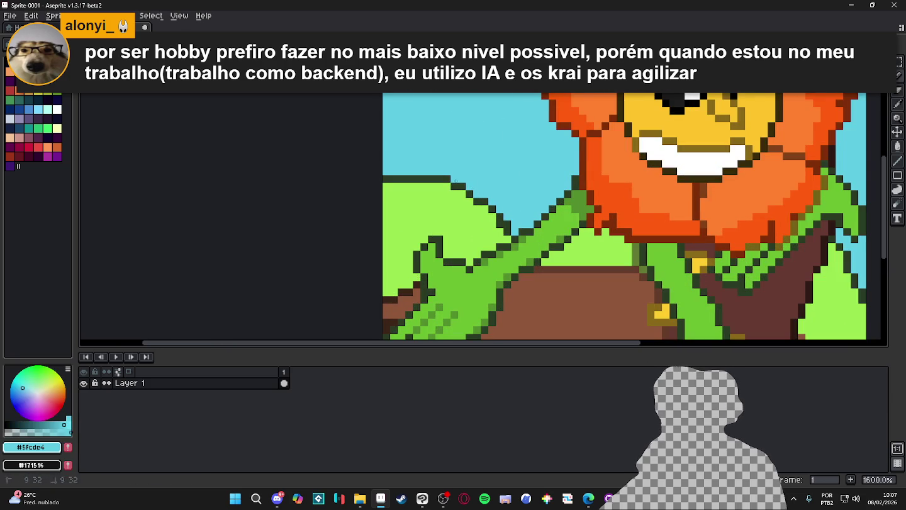
scroll(469, 189, "down", 2)
scroll(503, 198, "up", 4)
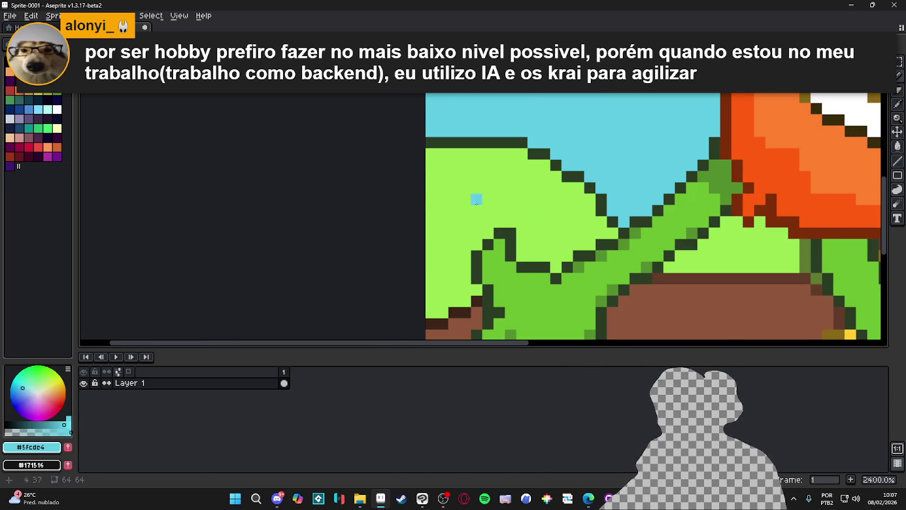
scroll(443, 198, "down", 6)
scroll(560, 240, "up", 3)
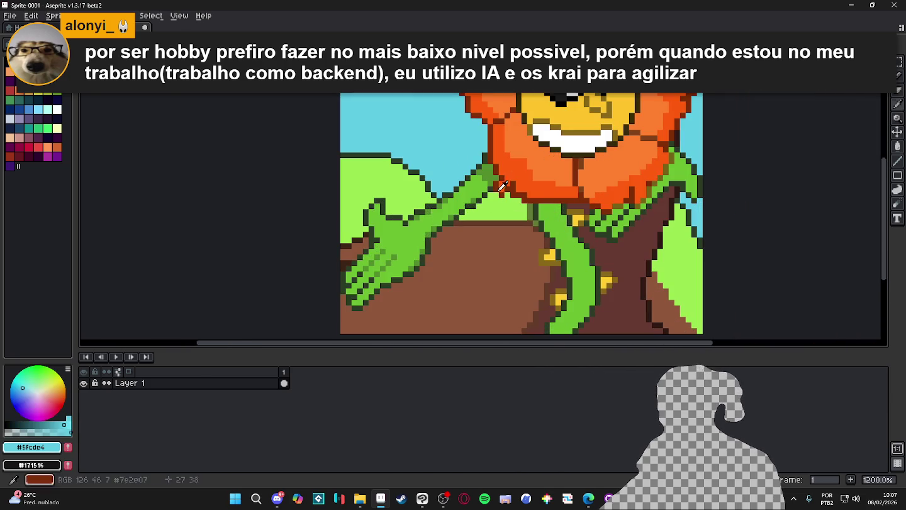
left_click(562, 242, "alt")
scroll(563, 244, "up", 2)
left_click(562, 229)
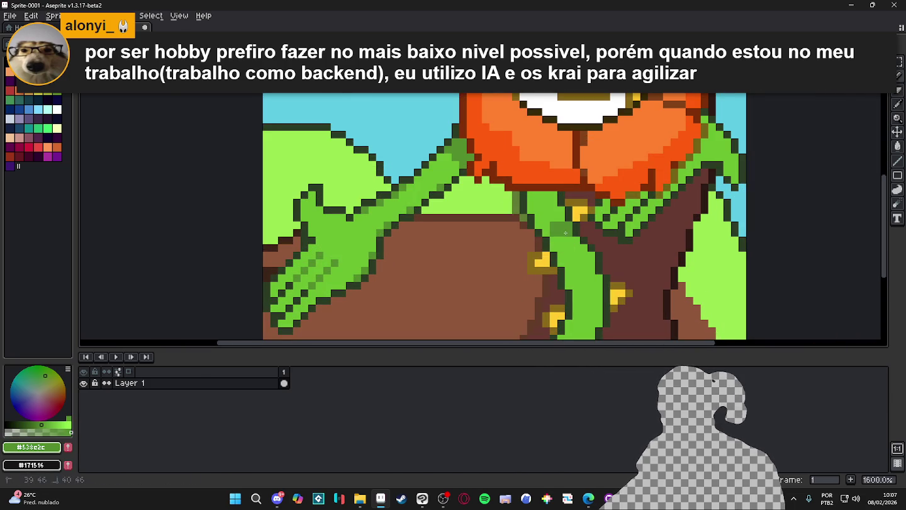
left_click(562, 230)
key("ctrl+z")
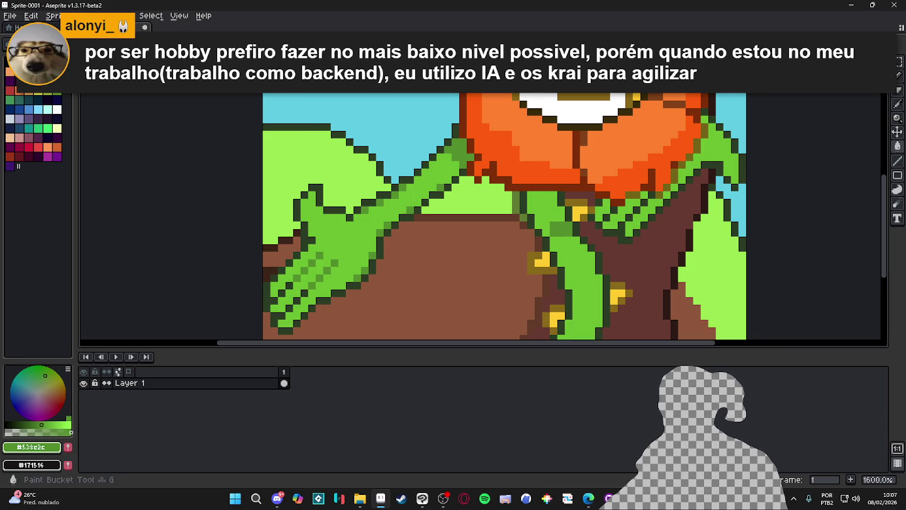
left_click(556, 224)
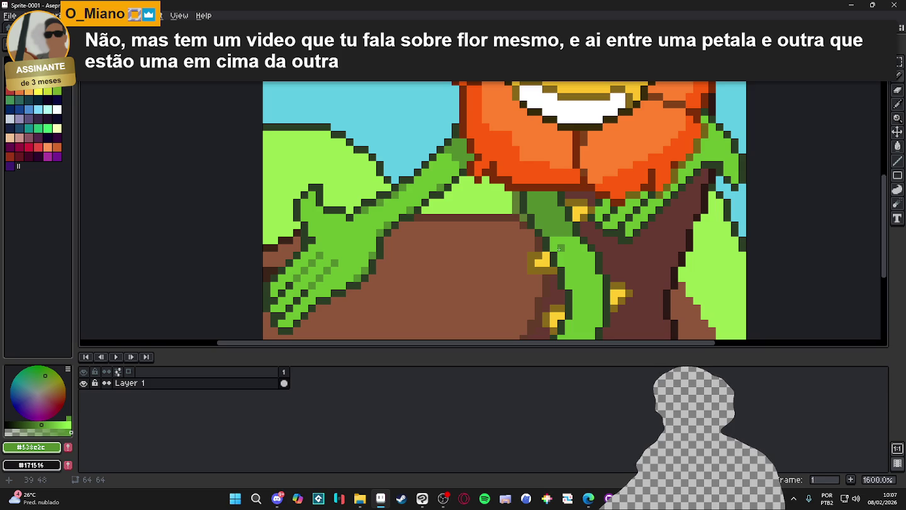
- Open the remake_do_dinao level file from File Explorer
scroll(566, 261, "down", 3)
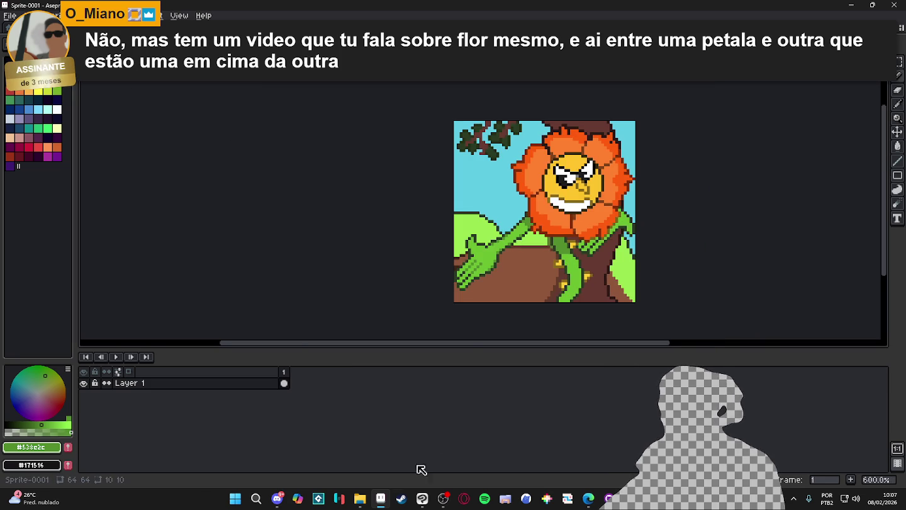
left_click(359, 498)
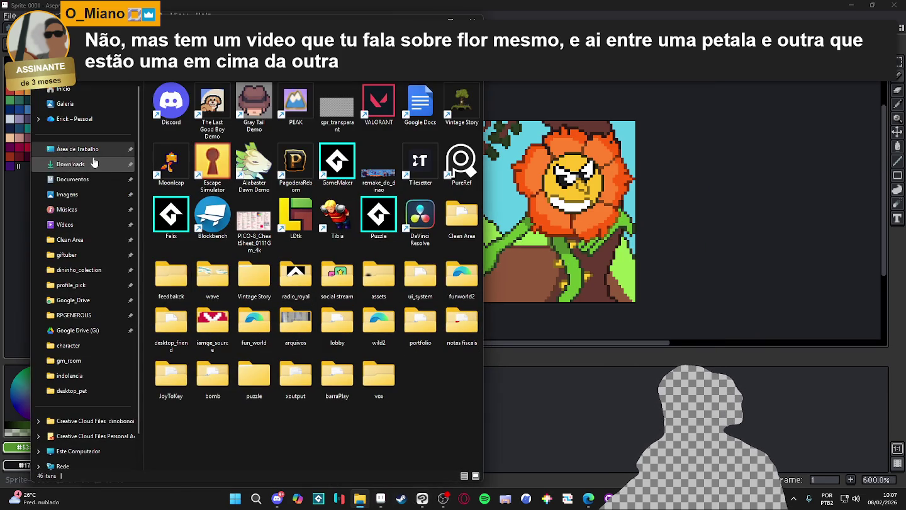
double_click(377, 167)
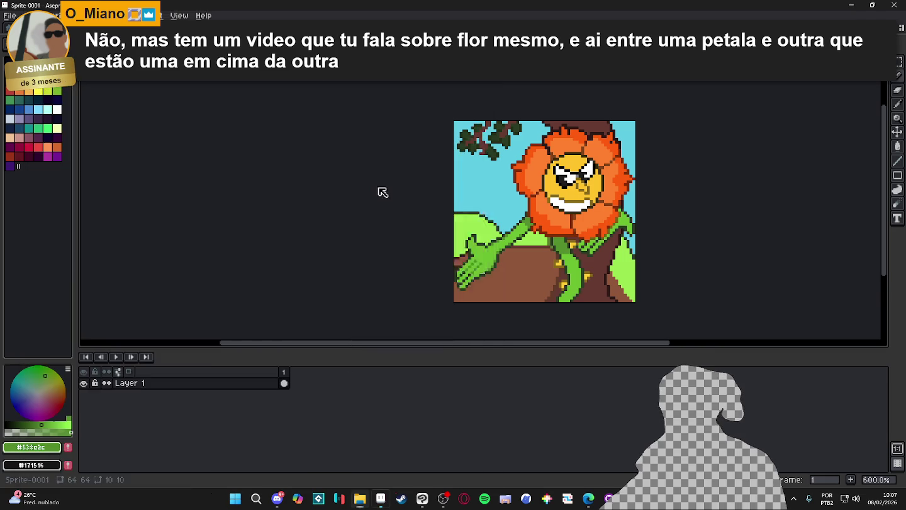
scroll(678, 202, "up", 8)
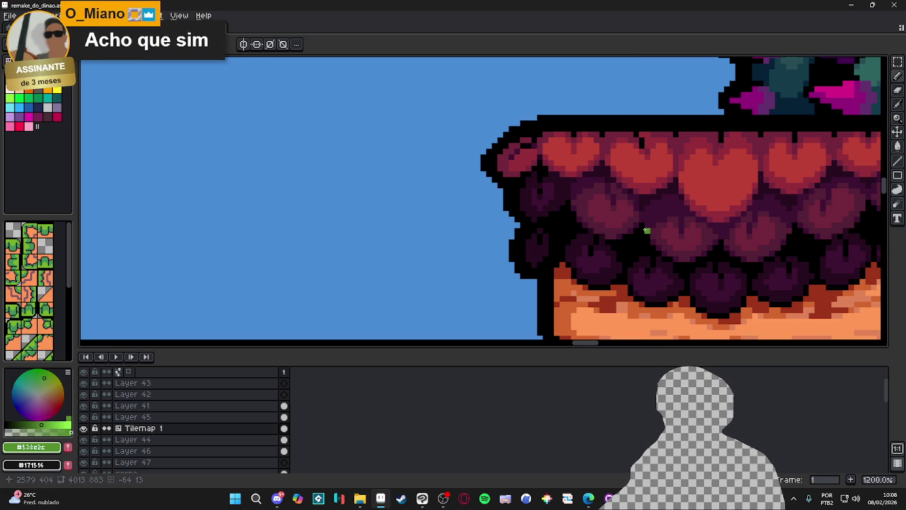
- Zoom and pan to view more of the remake_do_dinao level below and right
scroll(646, 231, "down", 4)
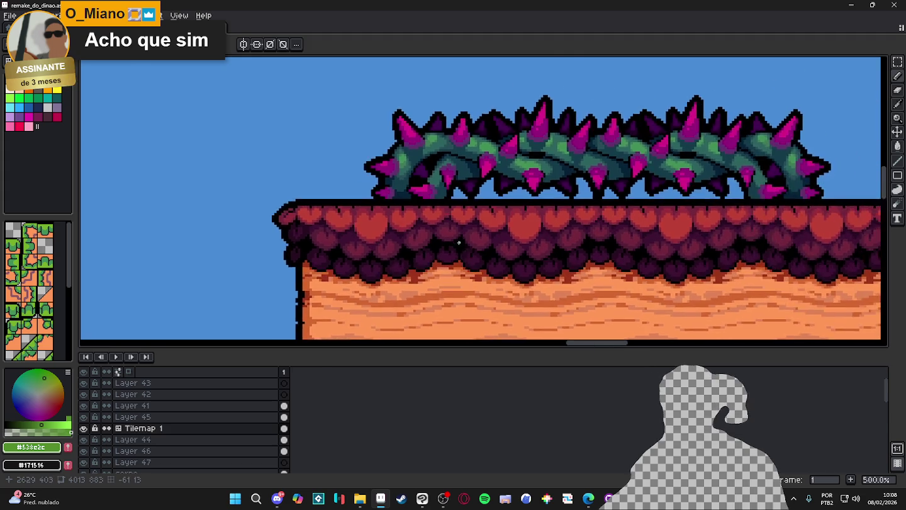
scroll(461, 247, "down", 3)
left_click_drag(616, 241, 554, 204)
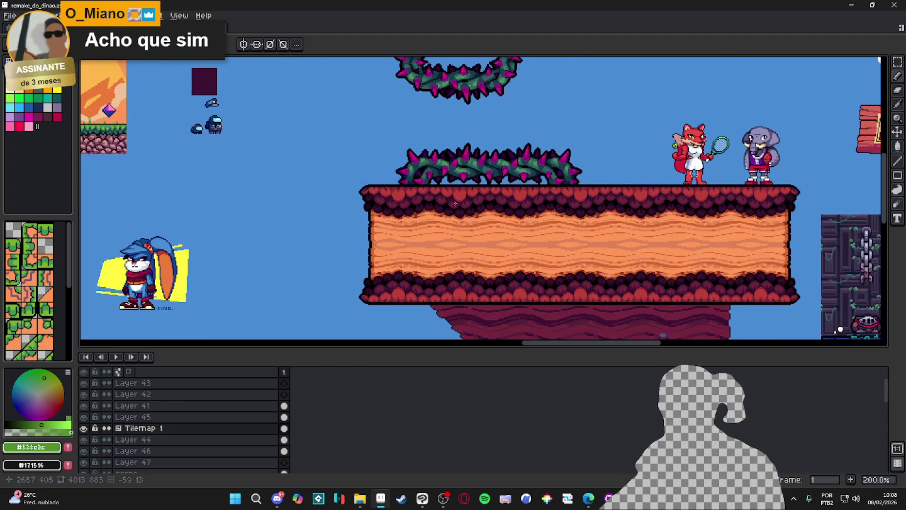
- Return to the Sprite-0001 flower tab and bring the Tiled cave map to the front
left_click(227, 31)
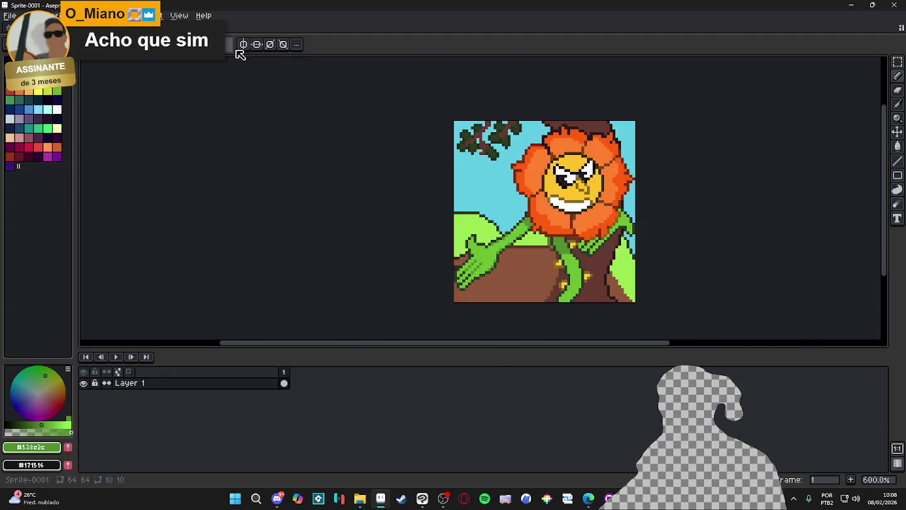
left_click(851, 5)
left_click(542, 249)
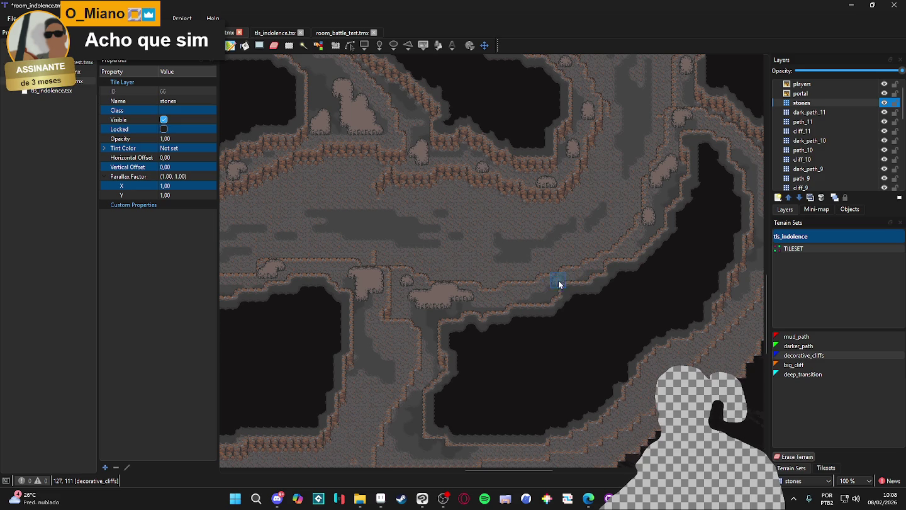
scroll(563, 302, "up", 2)
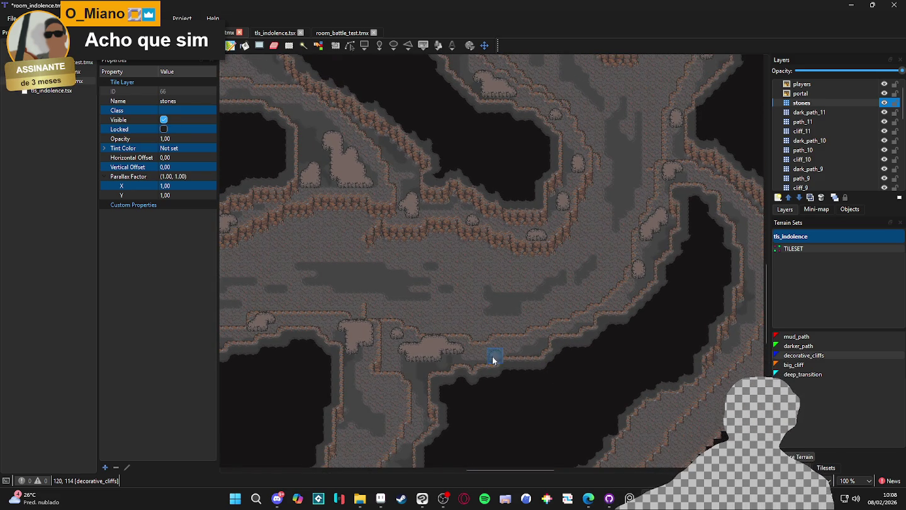
scroll(501, 356, "up", 3)
scroll(501, 356, "up", 3)
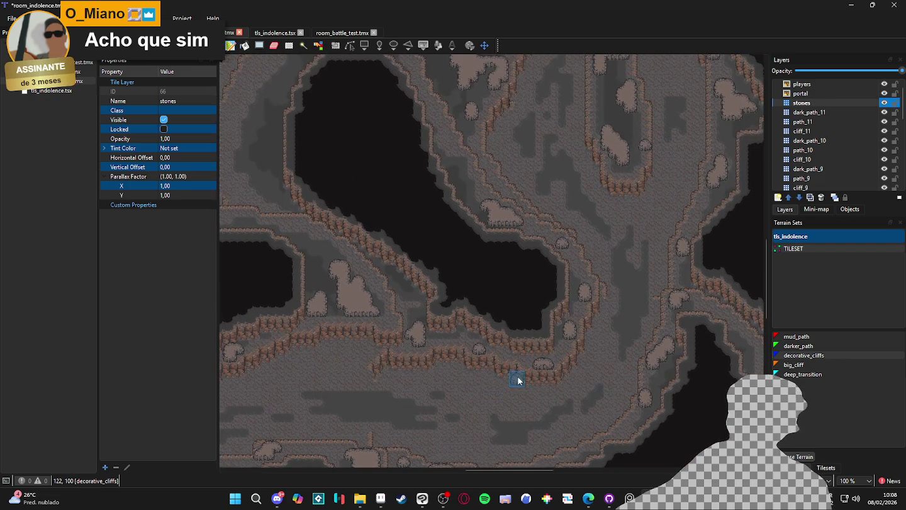
scroll(552, 273, "up", 3)
scroll(519, 365, "right", 2)
scroll(569, 322, "up", 2)
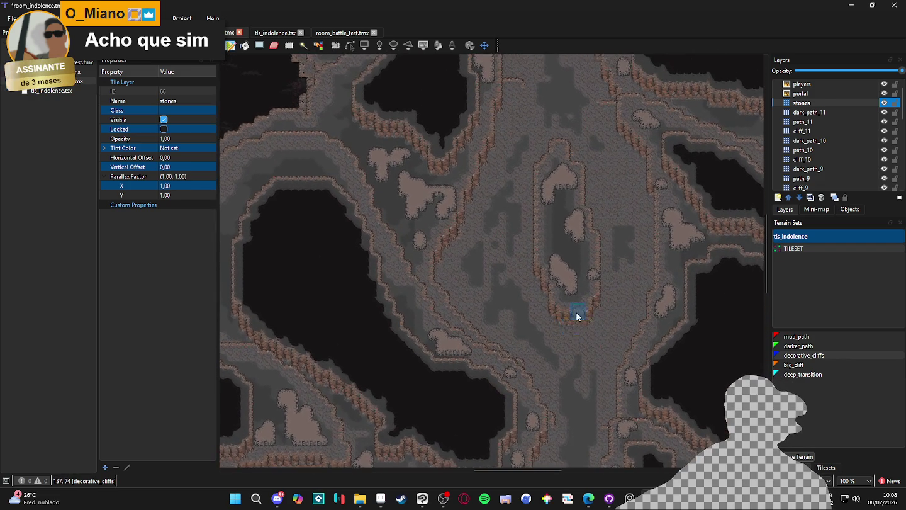
scroll(519, 362, "down", 1, "ctrl")
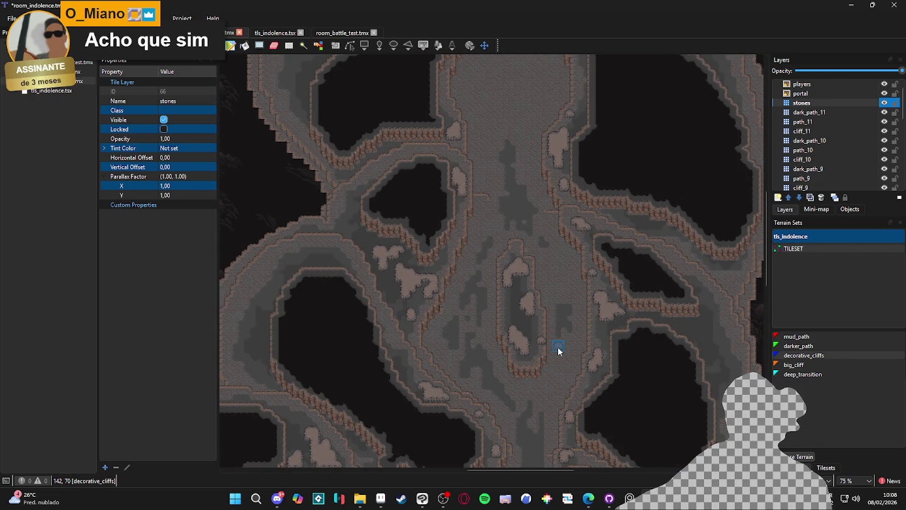
mouse_move(556, 235)
left_mouse_down()
mouse_move(542, 360)
mouse_move(451, 355)
mouse_move(477, 201)
mouse_move(464, 204)
mouse_move(516, 151)
mouse_move(580, 182)
mouse_move(518, 195)
mouse_move(503, 215)
left_mouse_up()
scroll(503, 215, "down", 2, "ctrl")
scroll(541, 269, "up", 5, "ctrl")
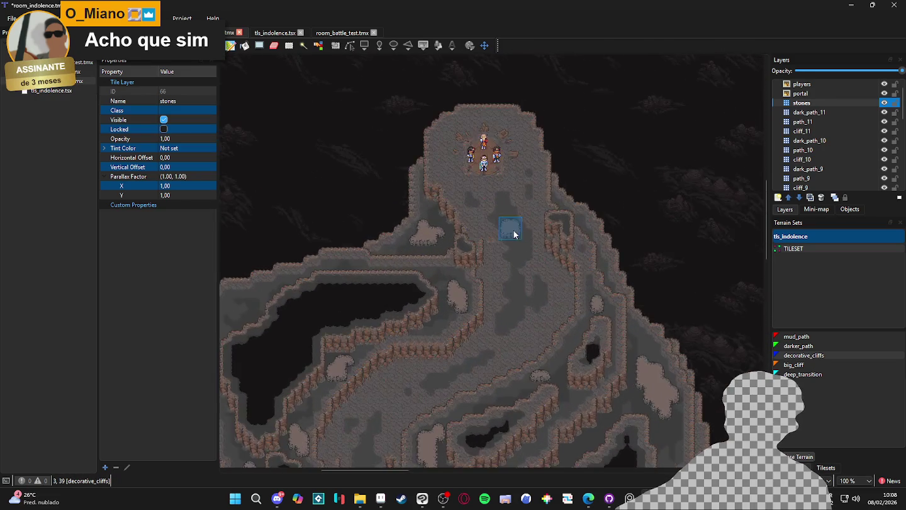
scroll(514, 314, "down", 1, "ctrl")
scroll(505, 241, "down", 1, "ctrl")
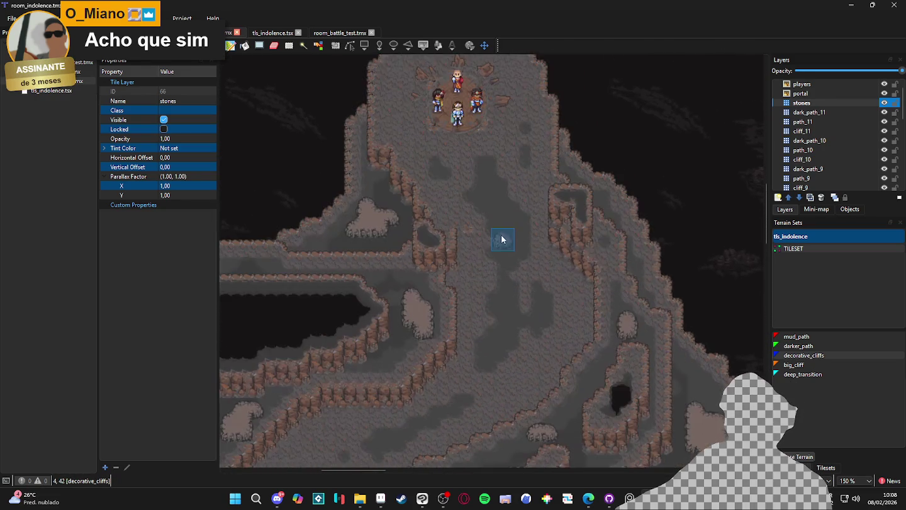
scroll(501, 284, "up", 2, "ctrl")
scroll(501, 288, "down", 2)
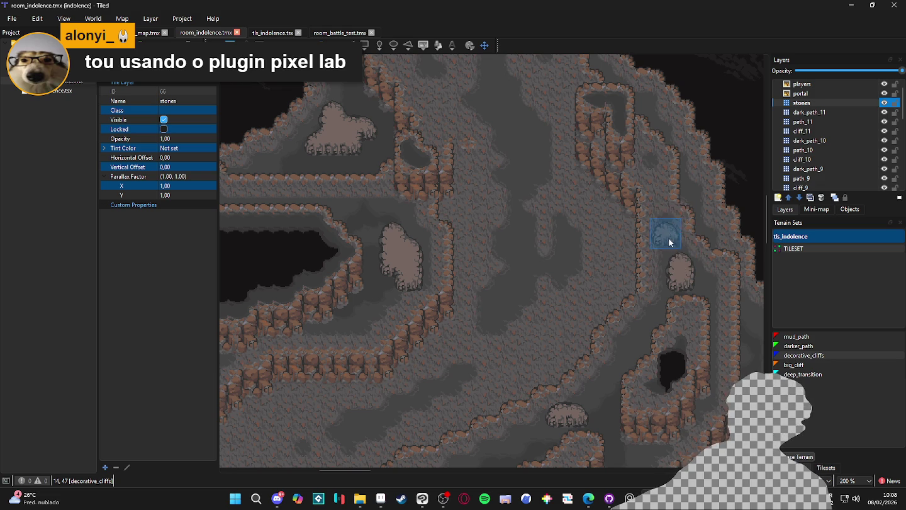
scroll(445, 251, "down", 1)
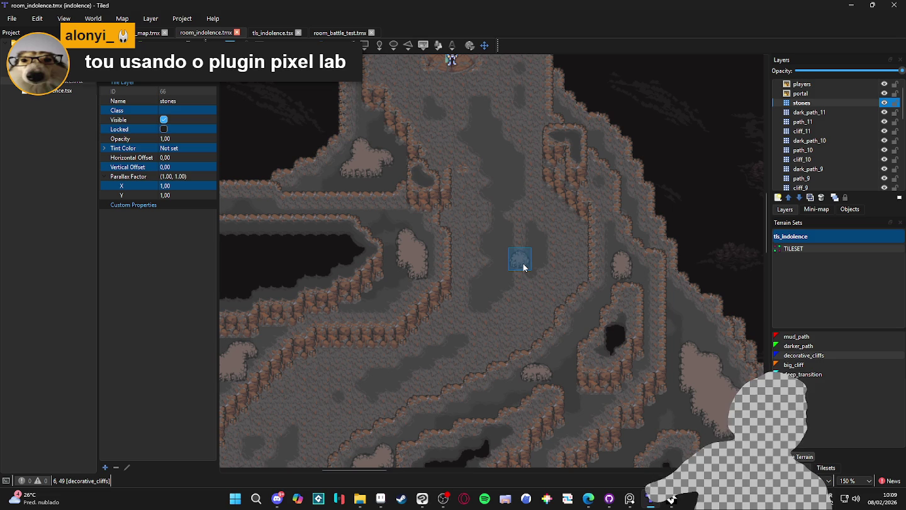
scroll(516, 258, "up", 3)
scroll(490, 283, "right", 2)
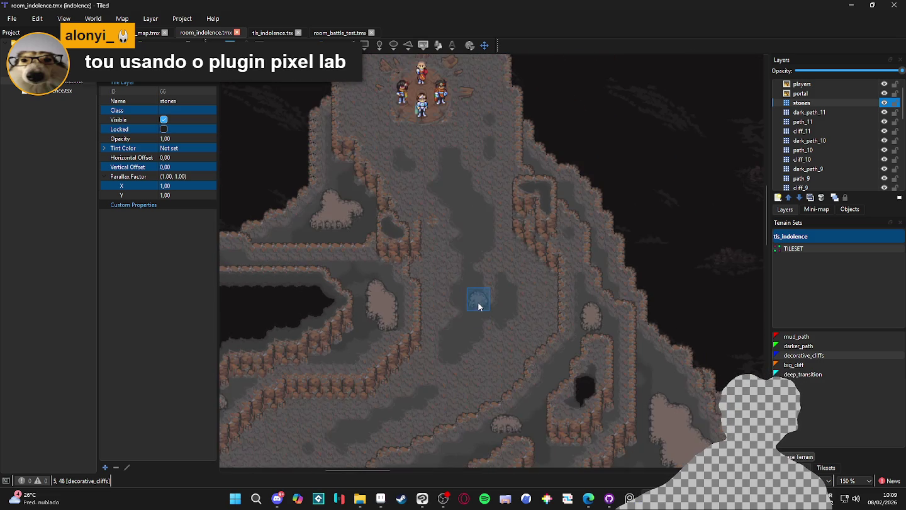
scroll(478, 307, "up", 3)
scroll(521, 222, "left", 2)
left_click_drag(520, 222, 531, 217)
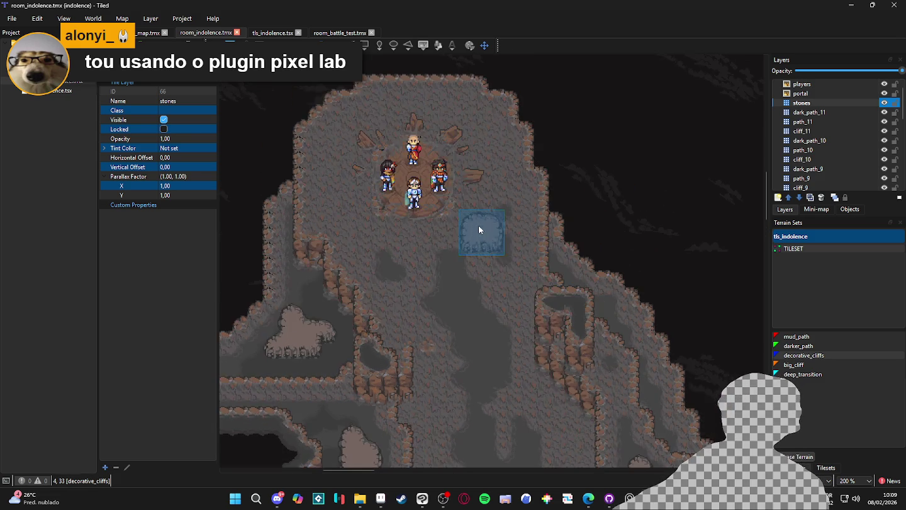
scroll(479, 232, "up", 2)
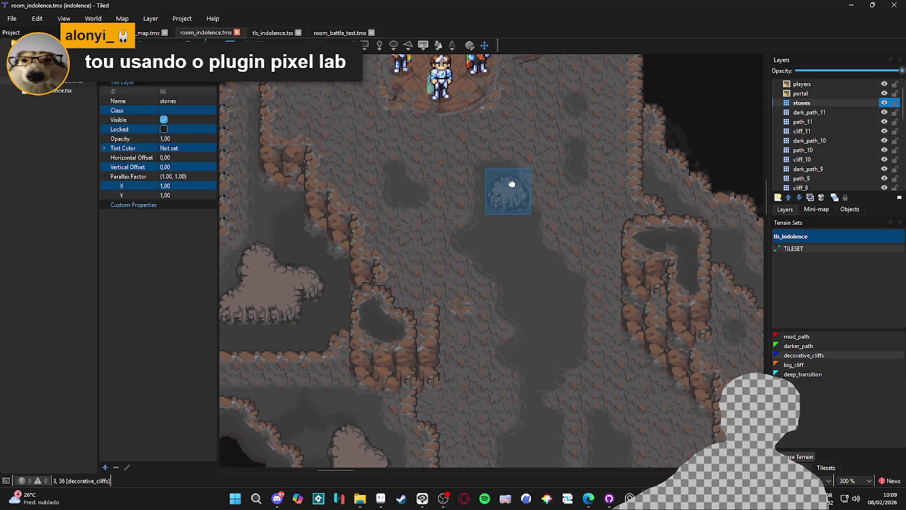
scroll(511, 185, "down", 1)
left_click_drag(486, 278, 501, 196)
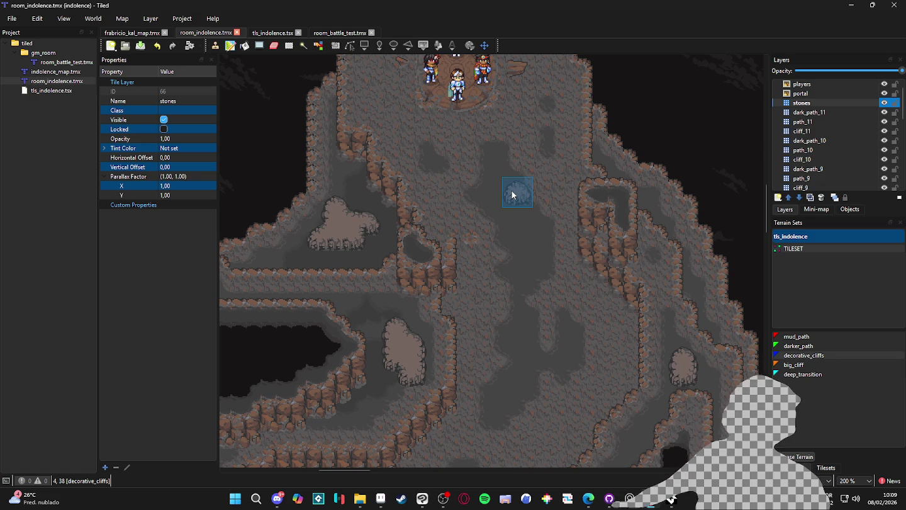
scroll(492, 218, "down", 1)
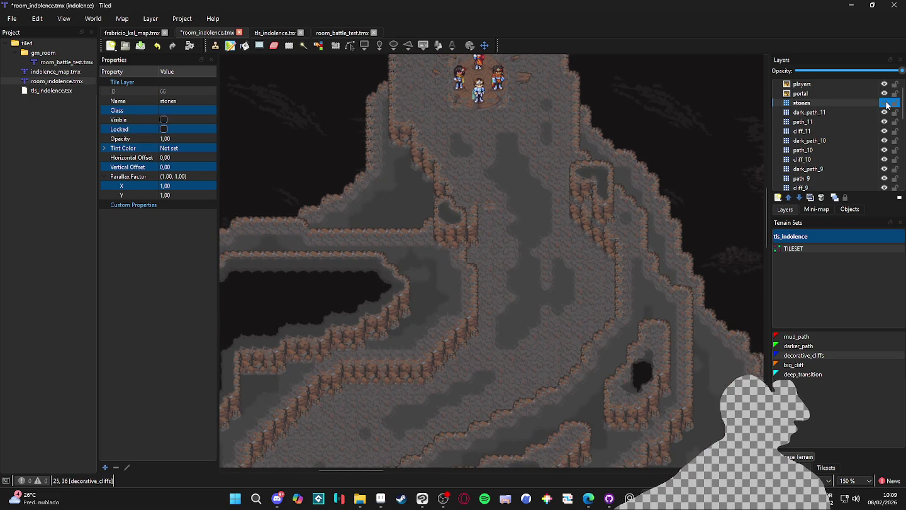
- Add a tile layer named stones_decorations above stones and show the tls_indolence tiles
left_click(778, 197)
left_click(796, 214)
type("stones_decoratio")
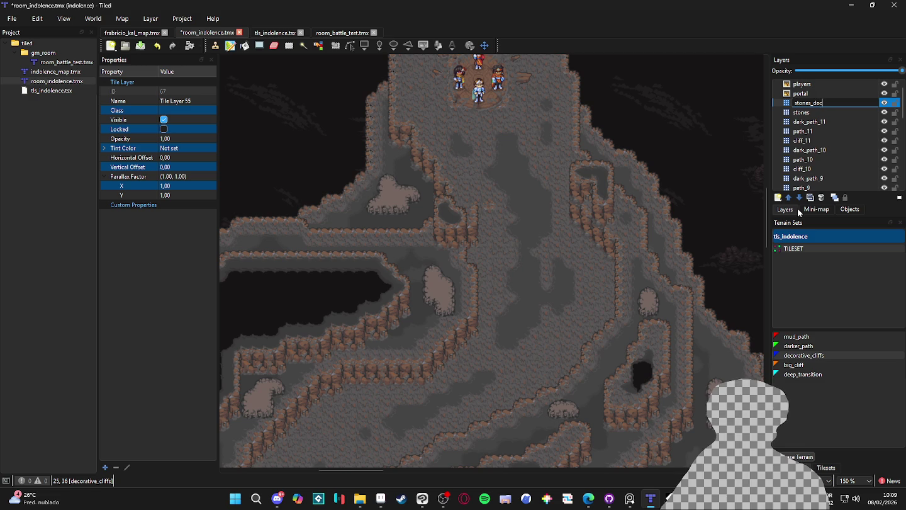
type("ns")
key("Return")
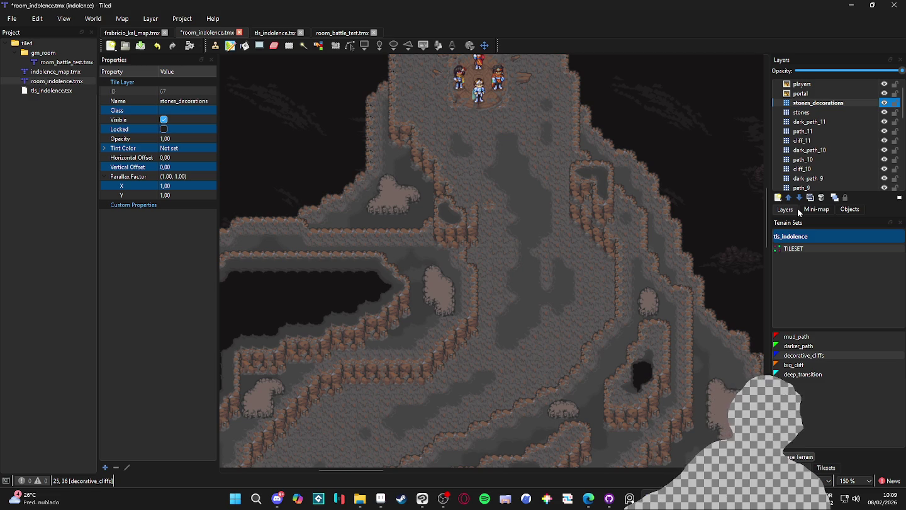
left_click(825, 467)
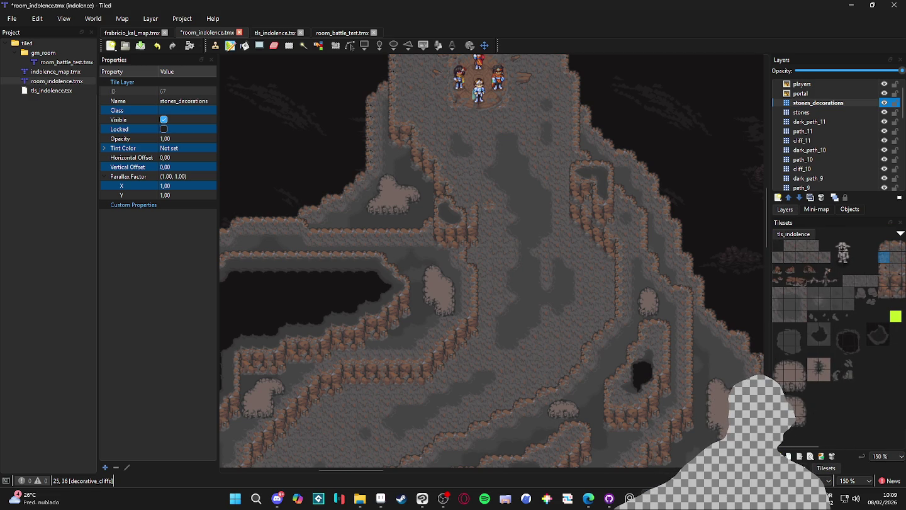
- Pick a pebble tile from the tls_indolence tileset for the stones_decorations layer
scroll(796, 390, "up", 2)
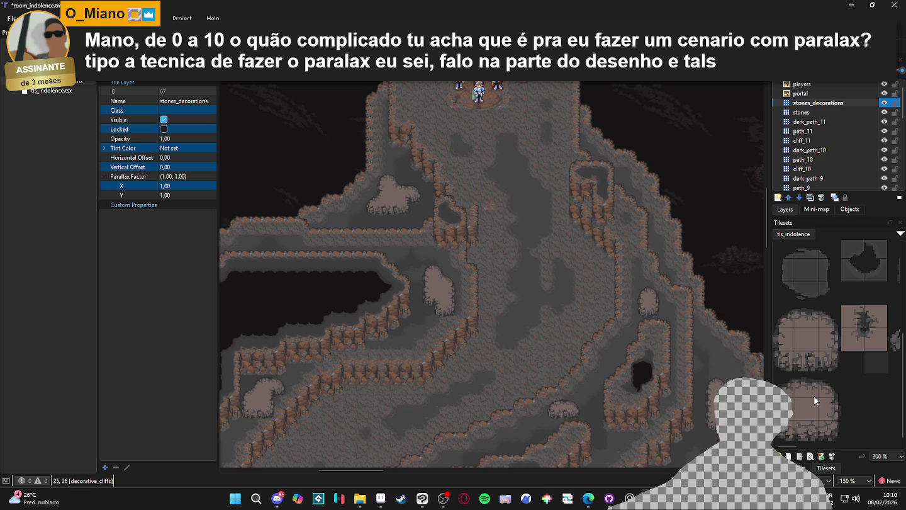
left_click(808, 364)
- Settle on one single small pebble tile from the tls_indolence tileset
scroll(446, 313, "up", 1)
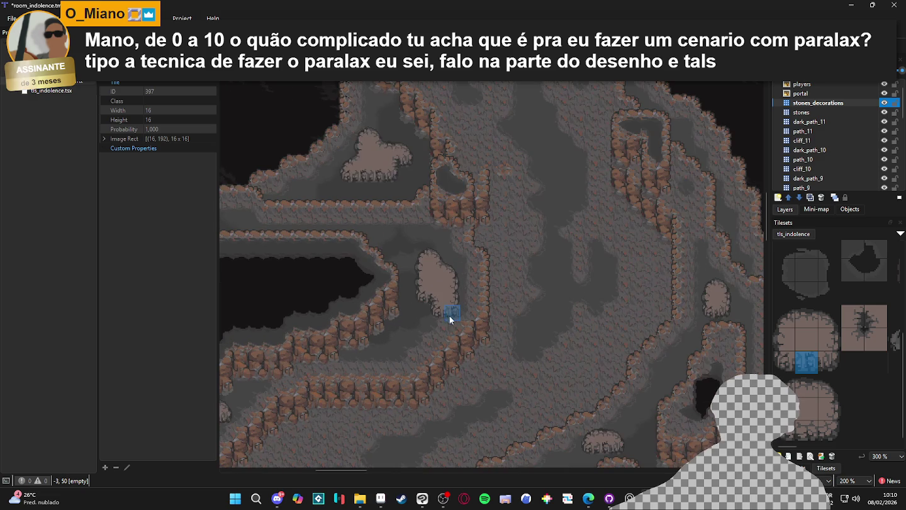
left_click(807, 432)
left_click_drag(465, 332, 565, 230)
scroll(366, 345, "down", 2)
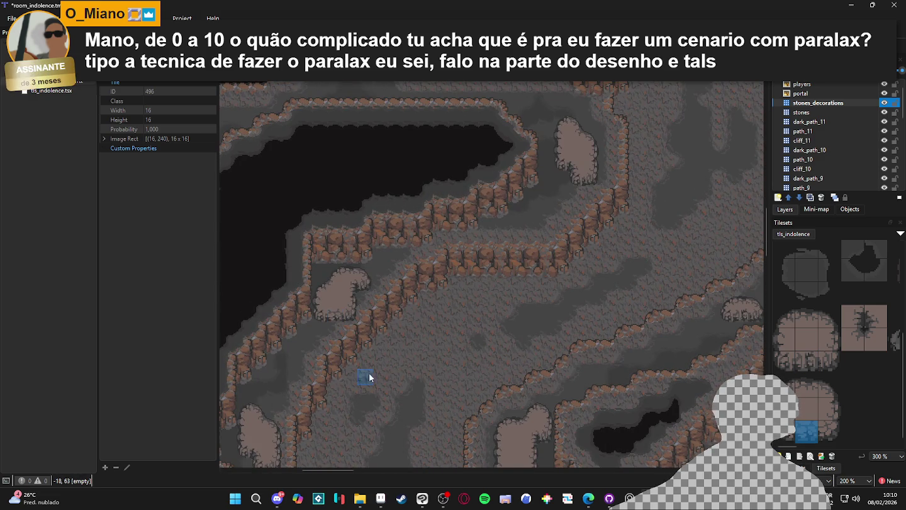
scroll(390, 359, "left", 1)
scroll(555, 315, "right", 2)
scroll(803, 335, "right", 2)
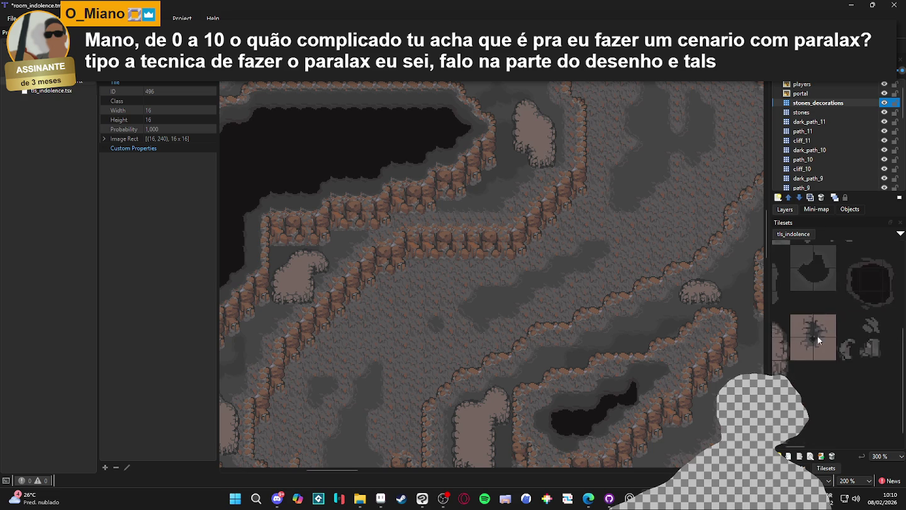
left_click_drag(881, 337, 871, 349)
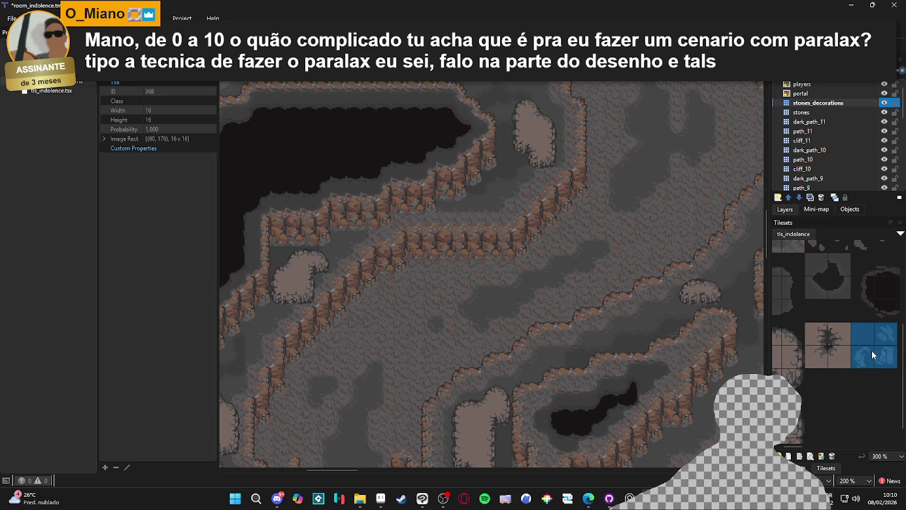
left_click(884, 349)
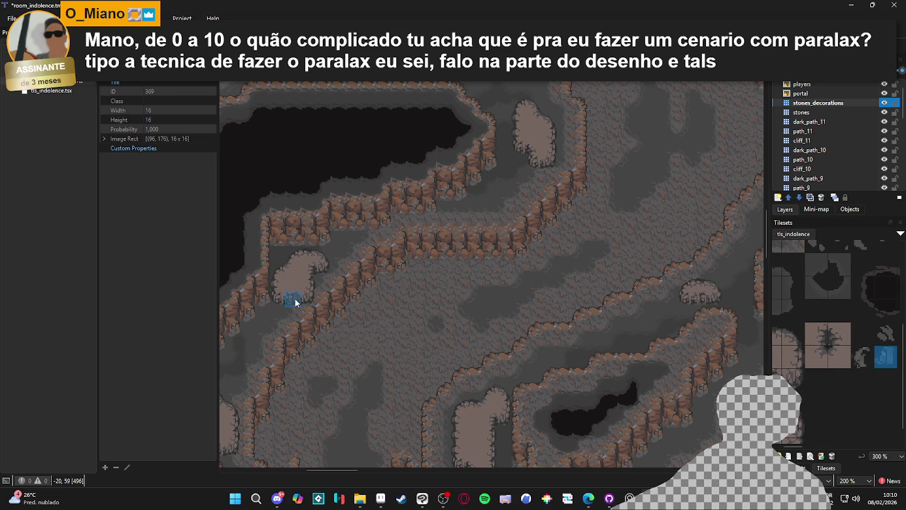
- Scroll and zoom around the cave map to find spots for the pebbles
scroll(440, 327, "down", 3)
scroll(468, 285, "right", 1)
scroll(489, 285, "down", 1)
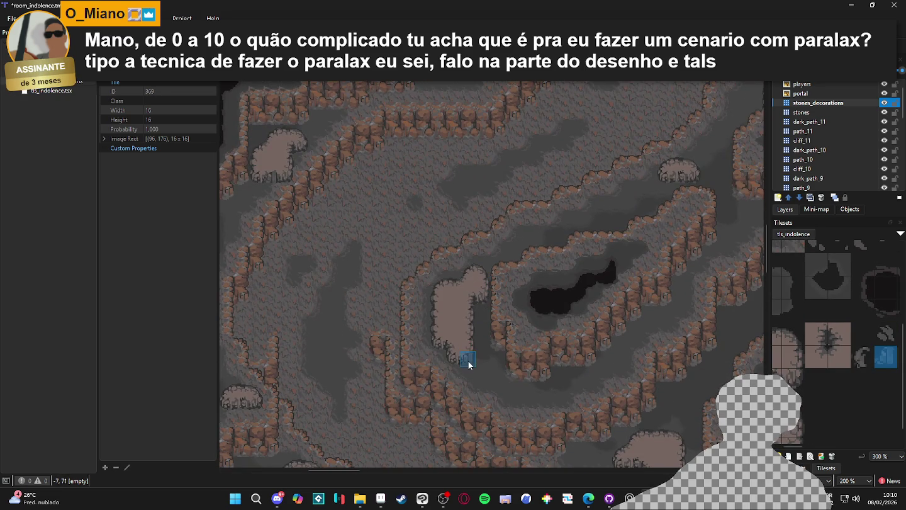
scroll(487, 287, "down", 10)
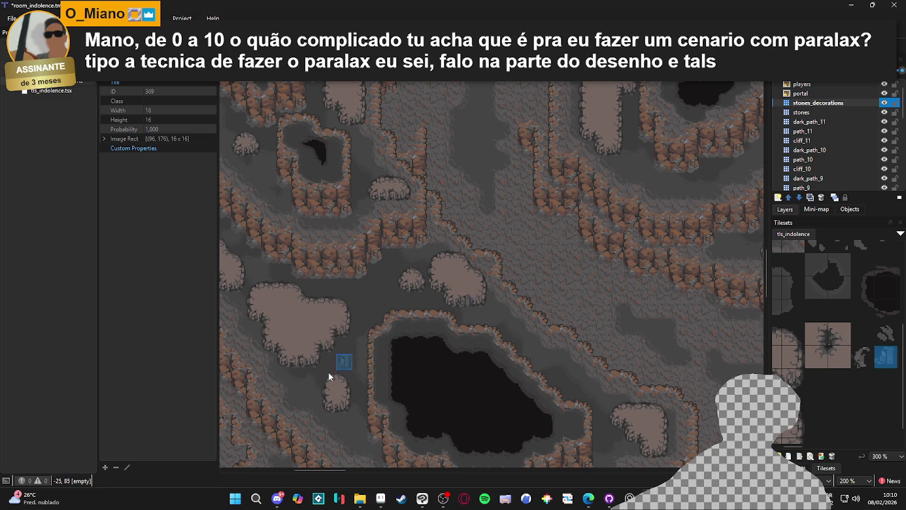
scroll(527, 302, "down", 10)
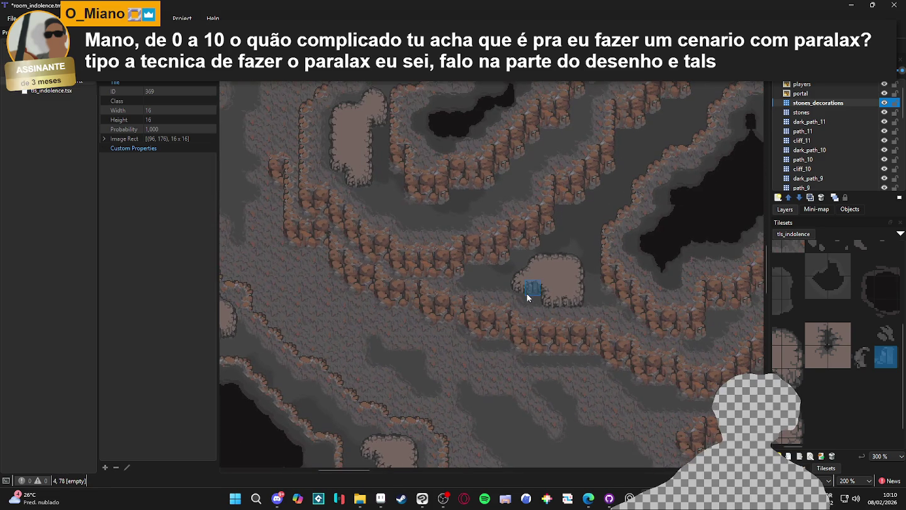
scroll(560, 309, "down", 10)
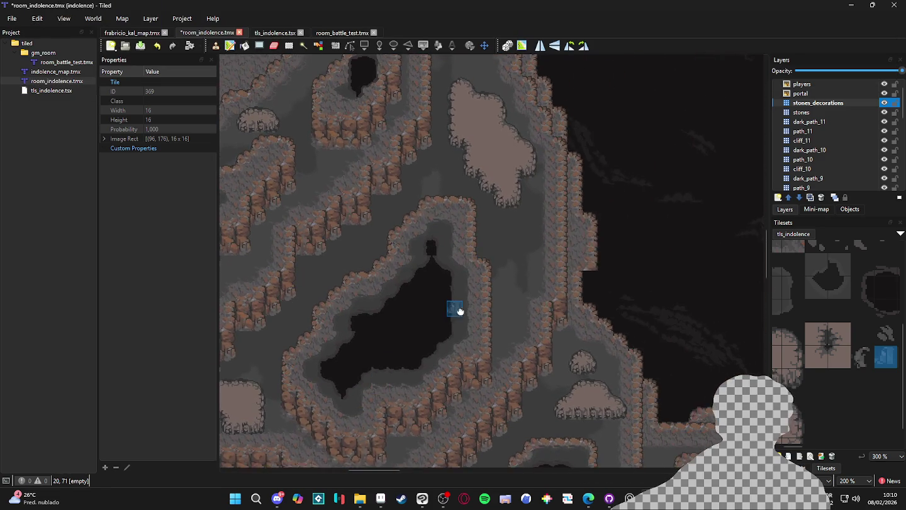
scroll(462, 268, "down", 3)
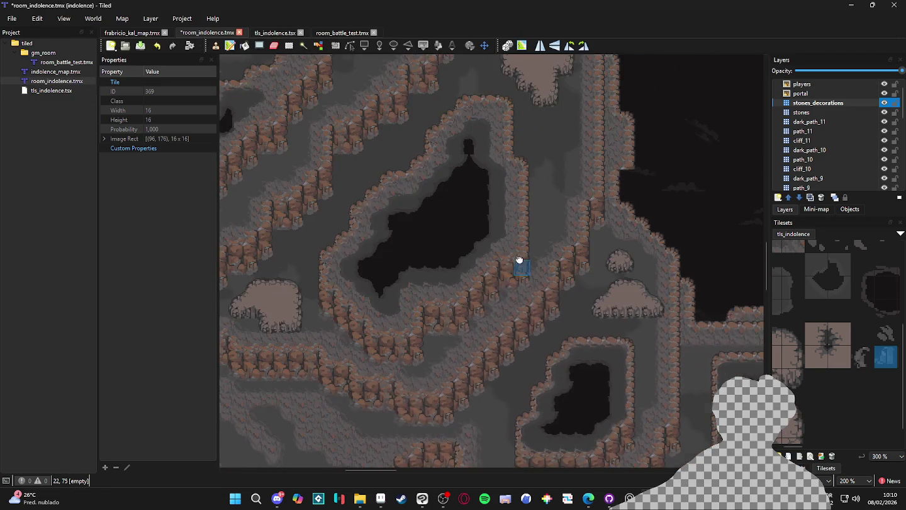
scroll(502, 354, "down", 5)
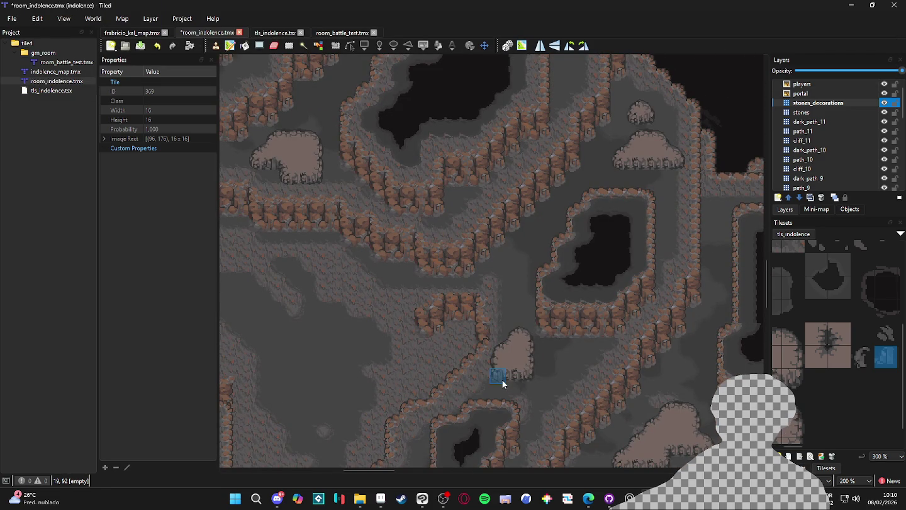
scroll(497, 283, "down", 6)
scroll(492, 236, "right", 5)
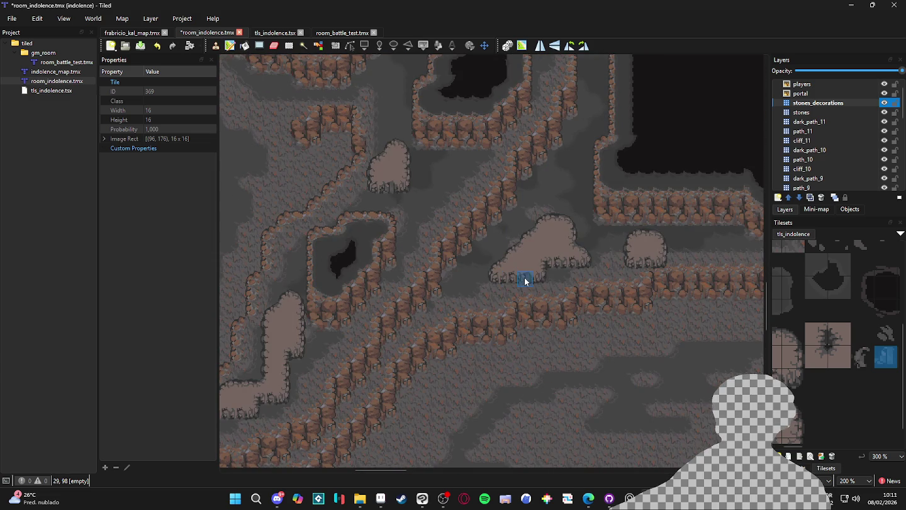
scroll(643, 266, "right", 10)
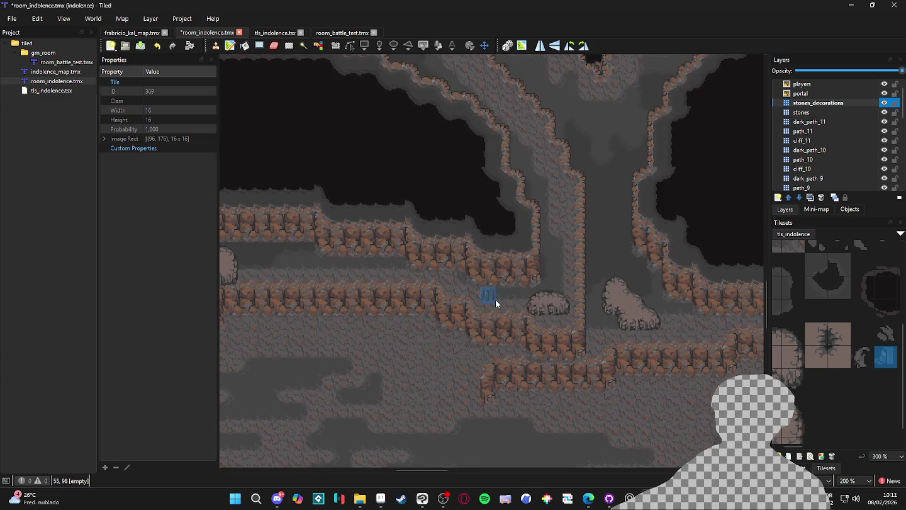
scroll(470, 343, "right", 3)
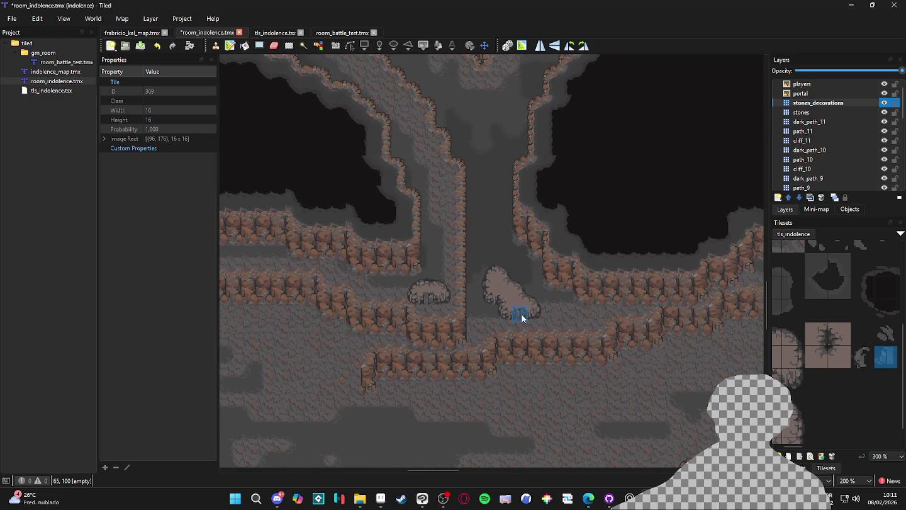
scroll(524, 331, "down", 2)
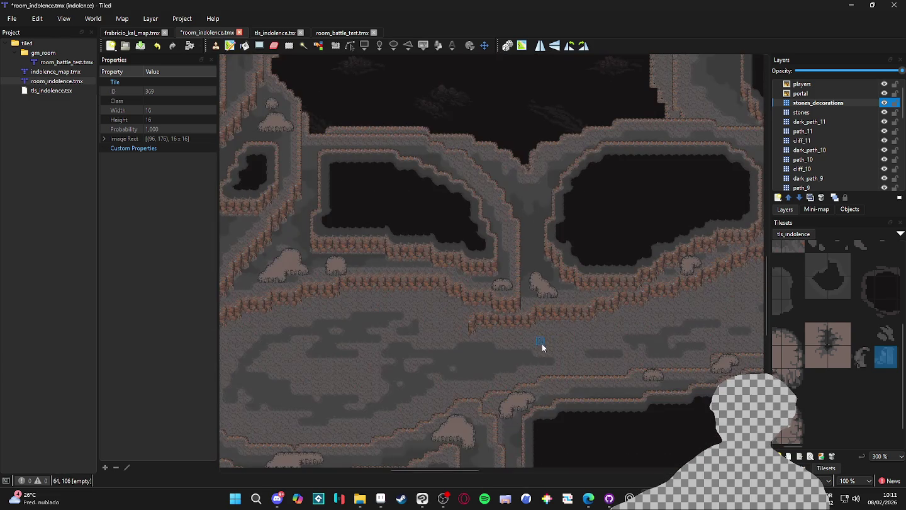
scroll(541, 342, "up", 3)
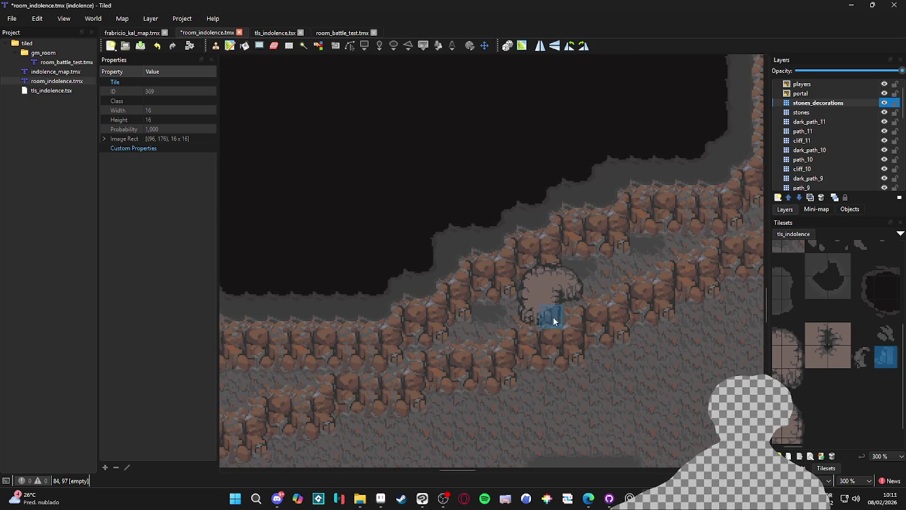
scroll(547, 320, "right", 10)
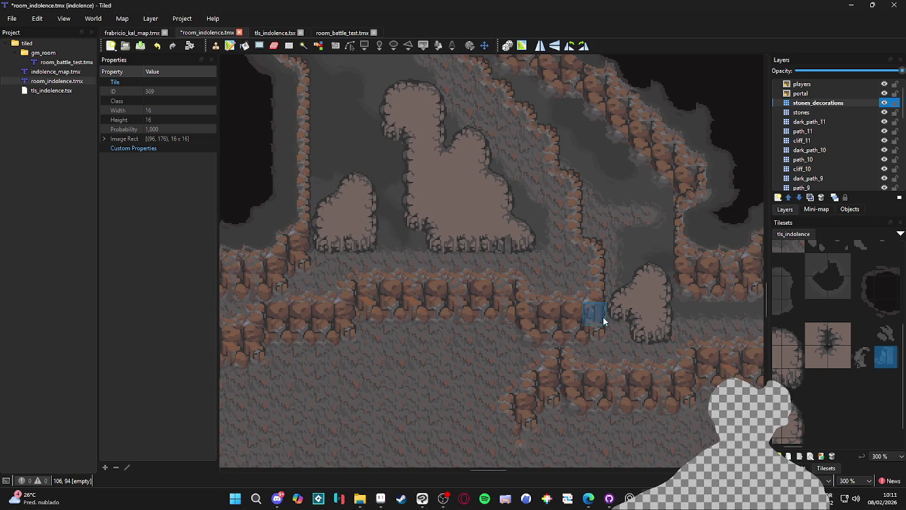
scroll(541, 329, "right", 10)
scroll(465, 213, "down", 5)
scroll(507, 257, "left", 10)
scroll(490, 267, "down", 5)
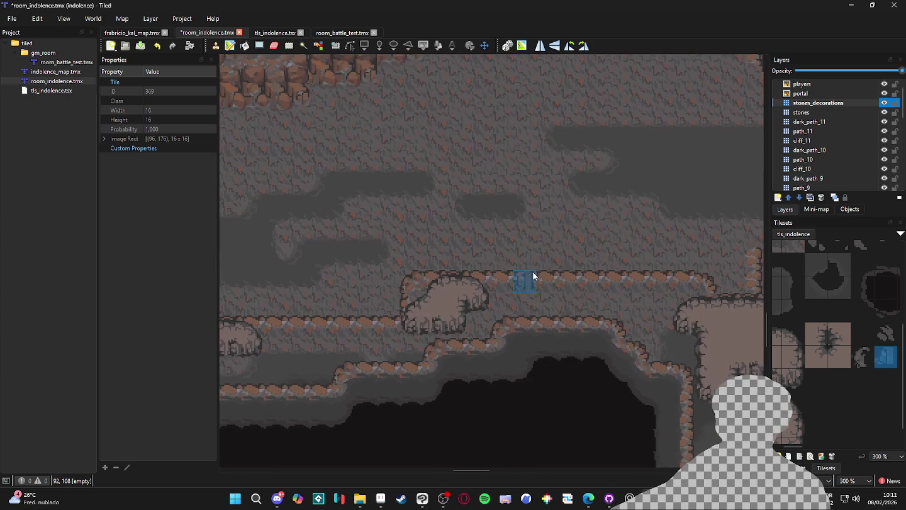
scroll(545, 226, "down", 1)
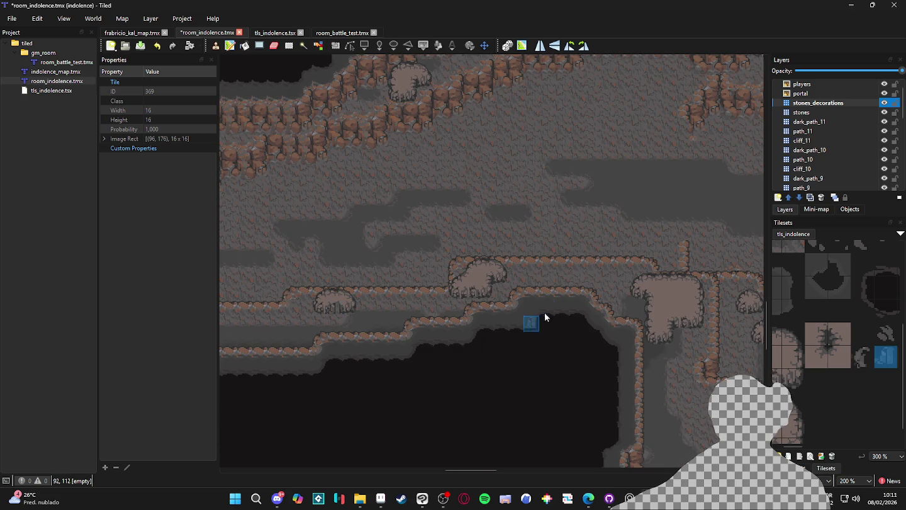
scroll(530, 324, "right", 3)
scroll(529, 324, "up", 2)
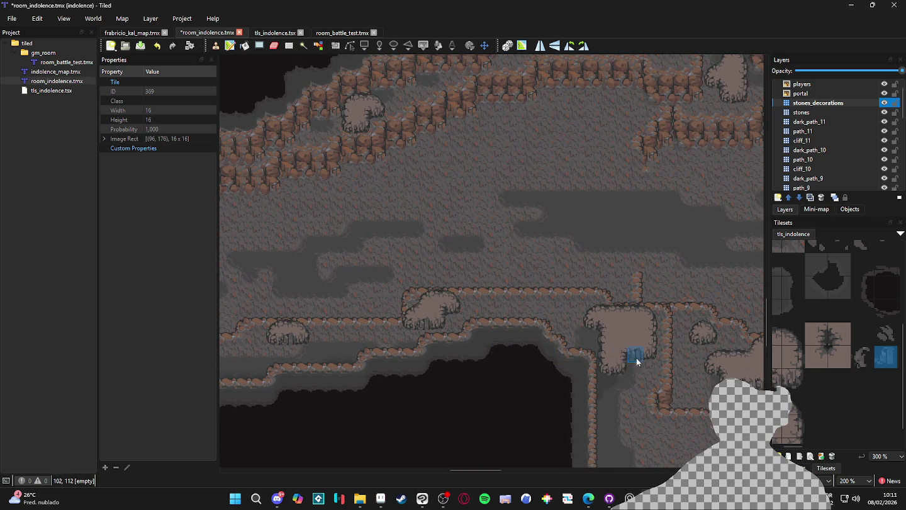
scroll(639, 360, "right", 5)
scroll(638, 360, "down", 1)
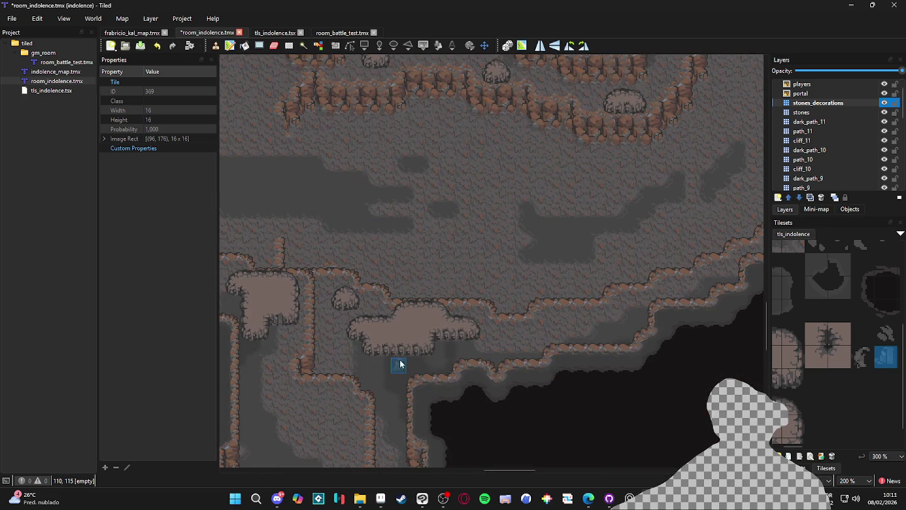
scroll(456, 356, "down", 2)
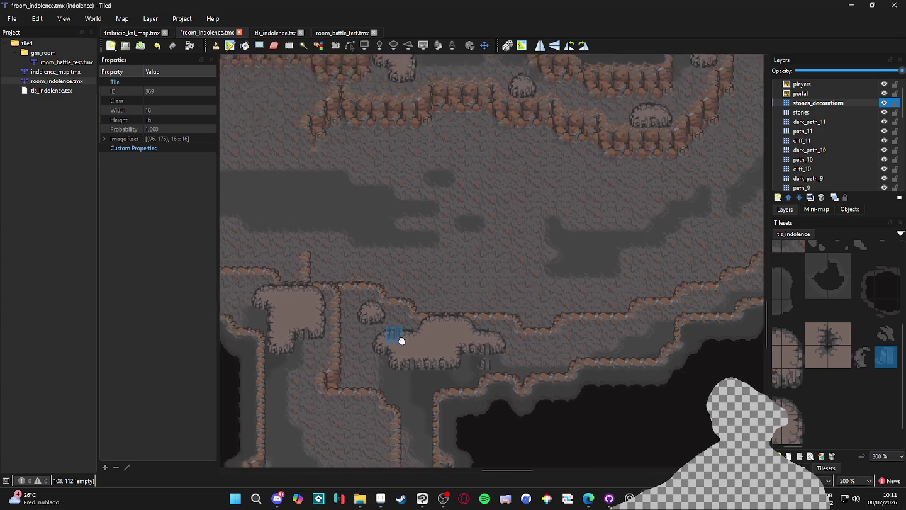
scroll(487, 286, "up", 2)
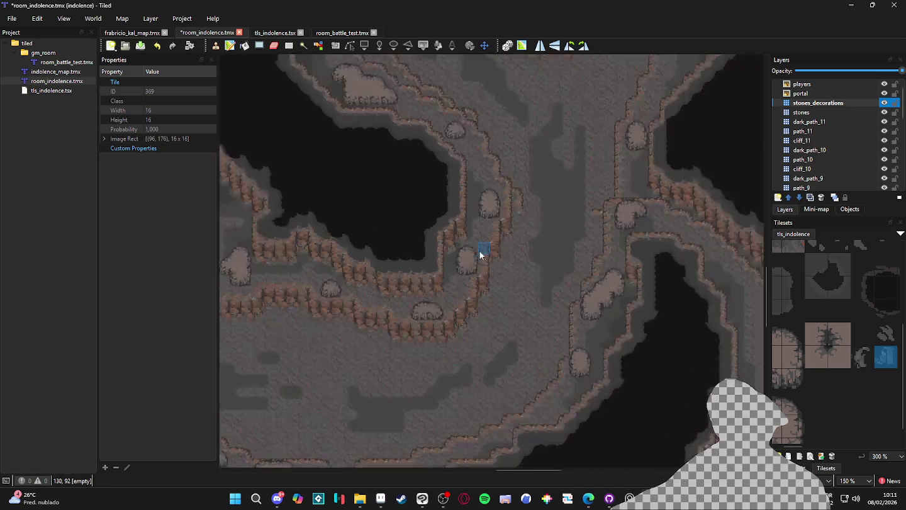
scroll(493, 227, "down", 3)
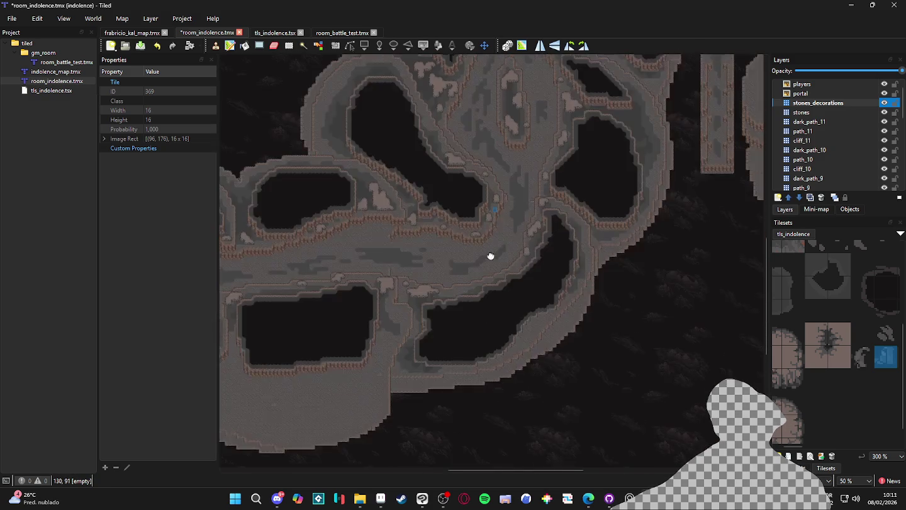
scroll(430, 344, "up", 2)
scroll(428, 343, "up", 5)
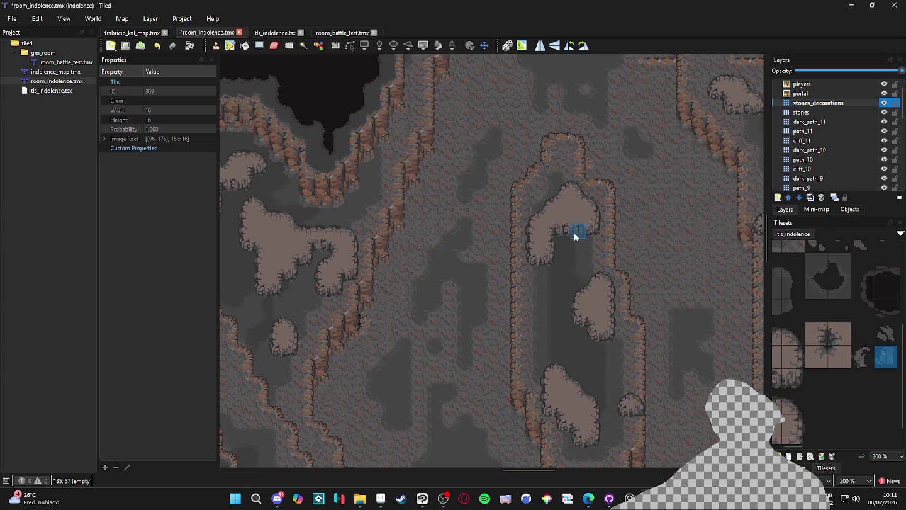
scroll(575, 365, "down", 2)
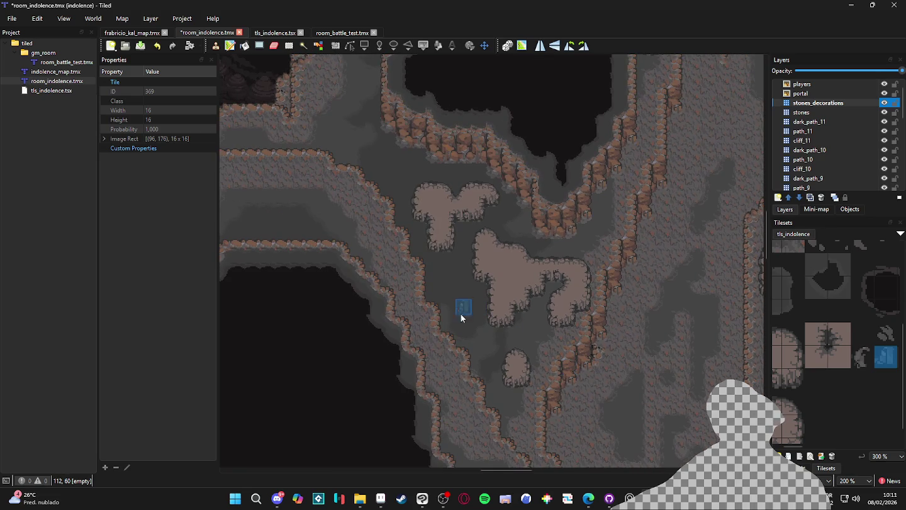
scroll(503, 295, "up", 5)
scroll(515, 324, "up", 4)
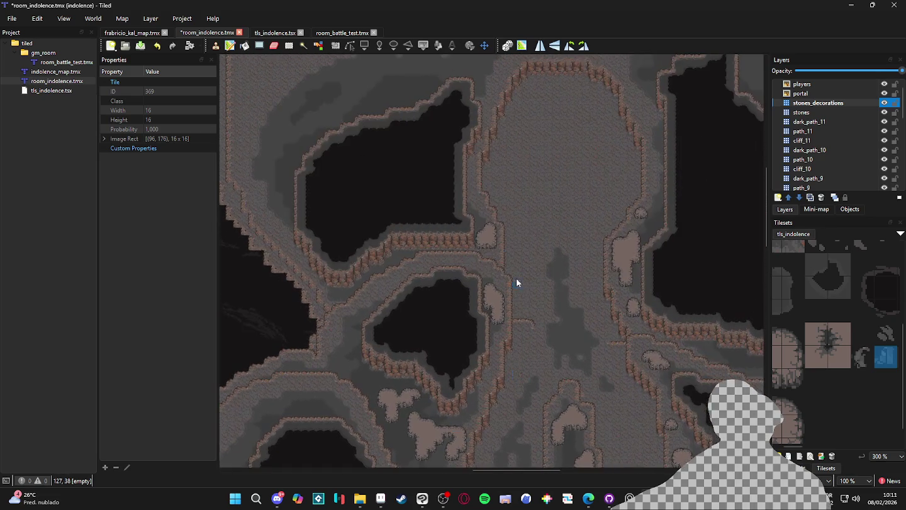
scroll(450, 223, "down", 3)
scroll(622, 285, "left", 3)
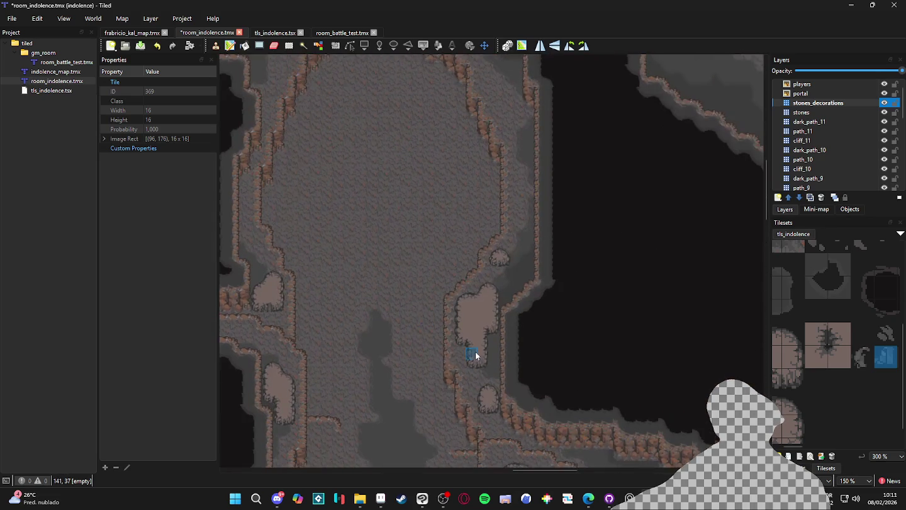
scroll(387, 281, "down", 5)
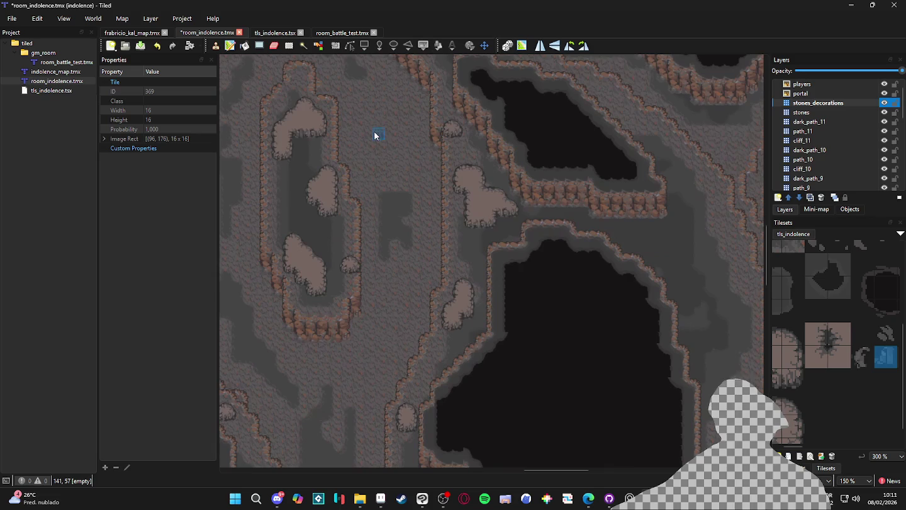
scroll(396, 184, "down", 1)
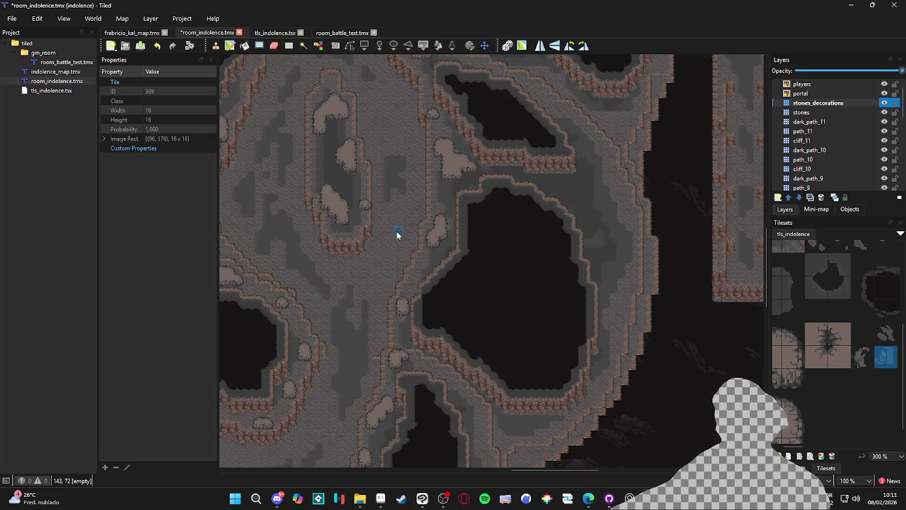
left_click_drag(378, 316, 381, 238)
scroll(375, 283, "down", 3)
scroll(466, 314, "left", 10)
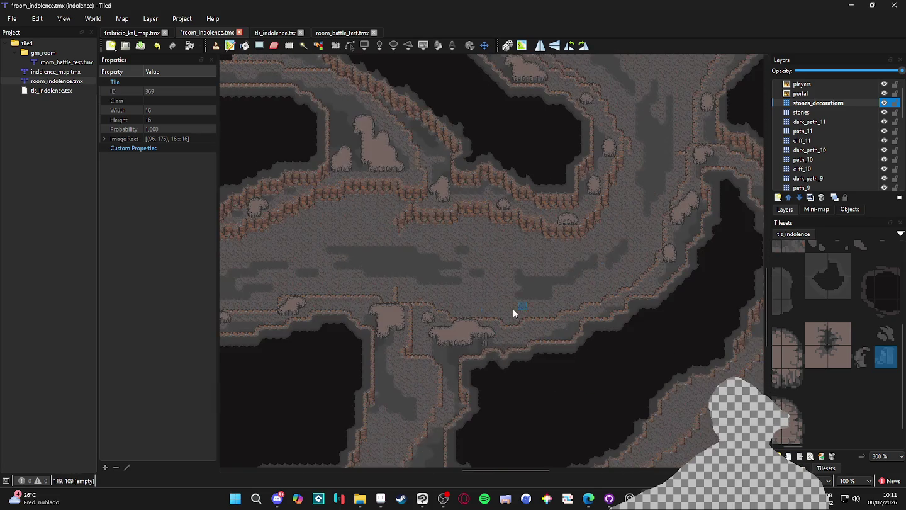
scroll(412, 254, "left", 18)
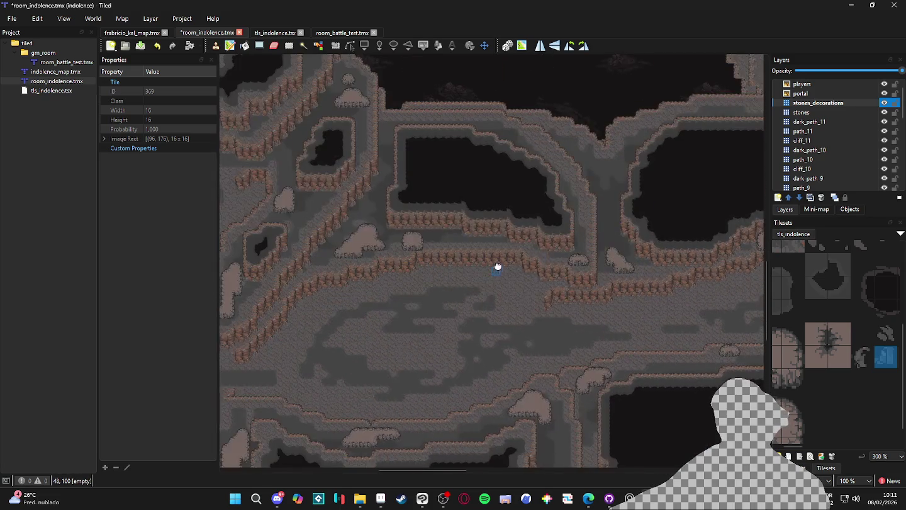
scroll(466, 251, "up", 1)
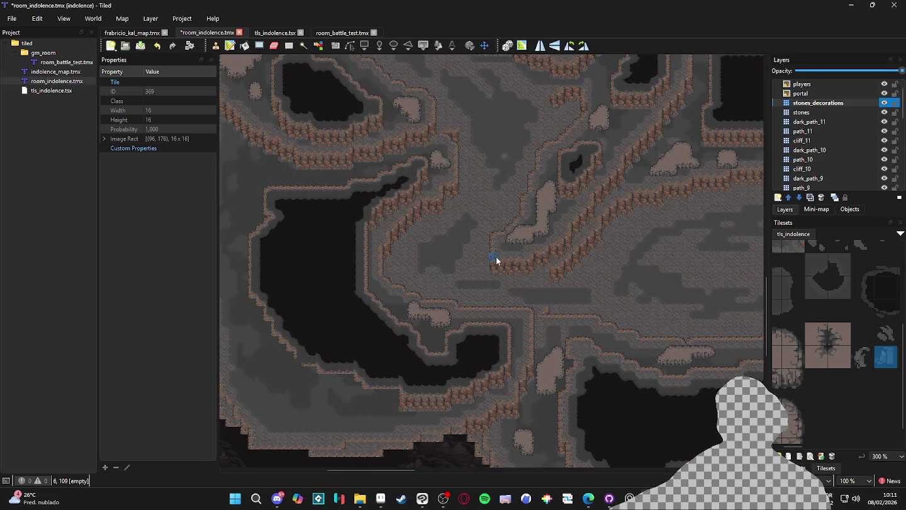
scroll(467, 308, "up", 1)
scroll(532, 224, "up", 10)
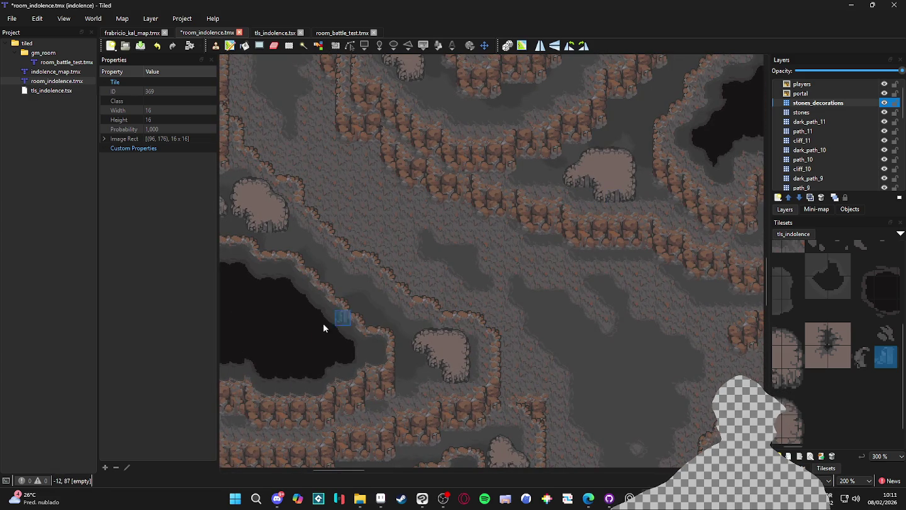
scroll(399, 309, "left", 2)
scroll(456, 350, "up", 1)
scroll(457, 350, "up", 5)
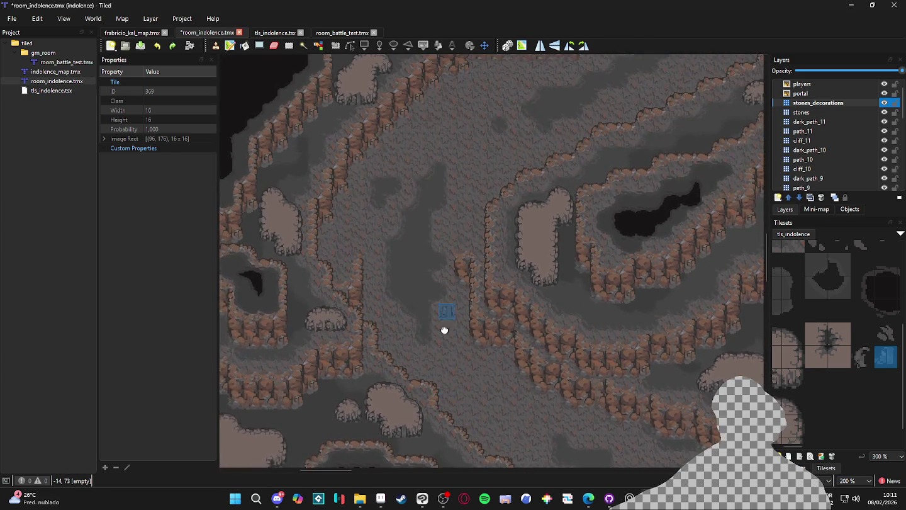
left_click(886, 334)
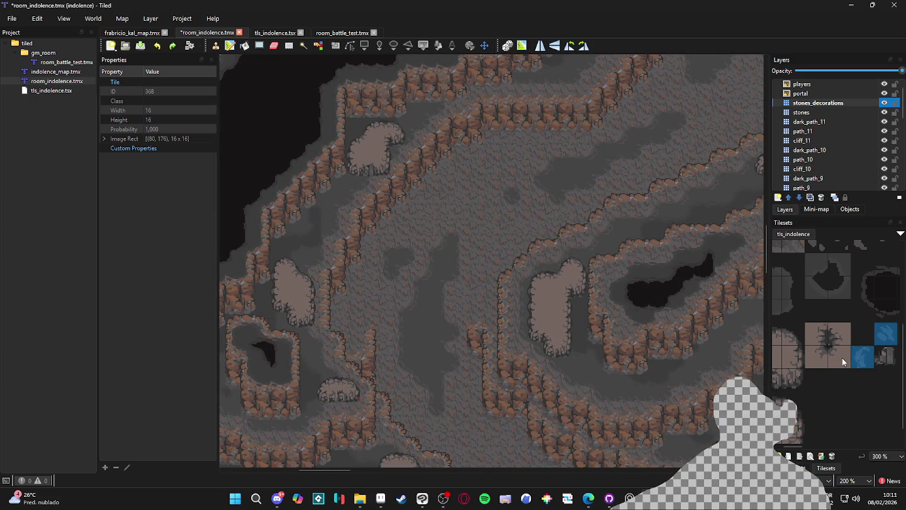
scroll(842, 357, "down", 1, "ctrl")
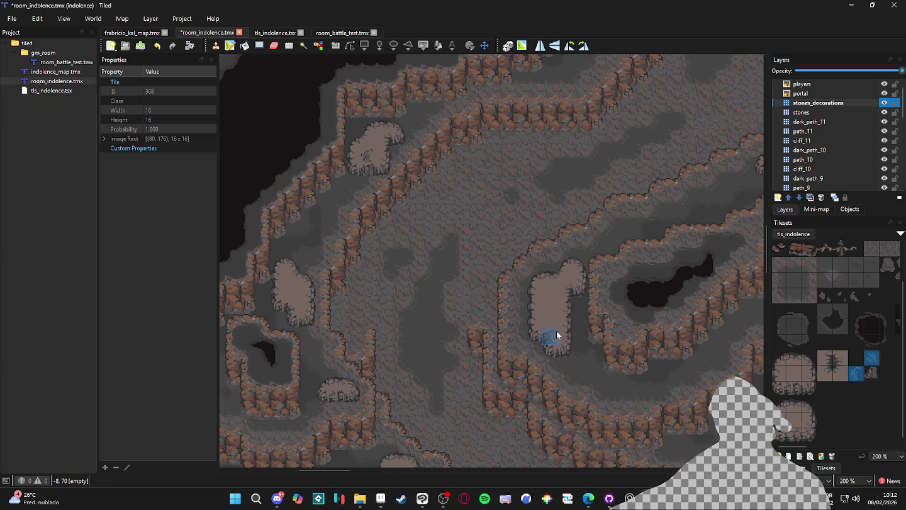
left_click(550, 307)
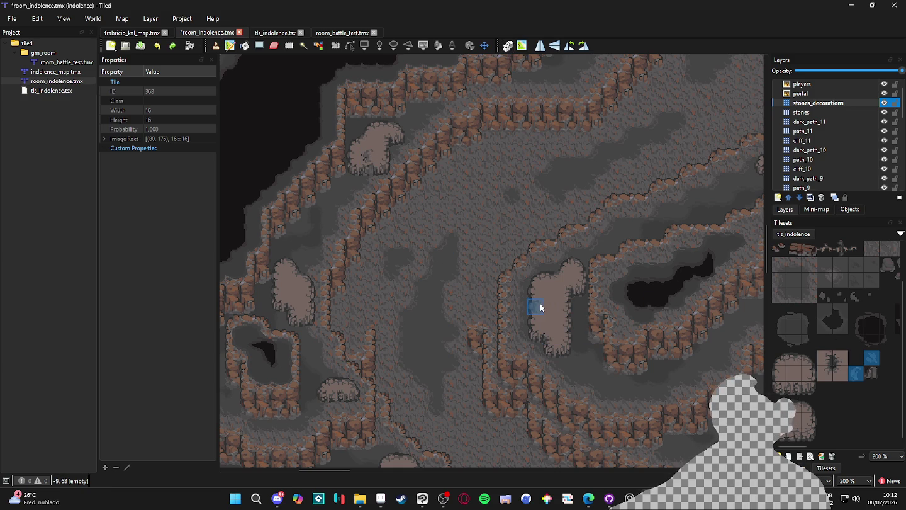
scroll(493, 438, "down", 2)
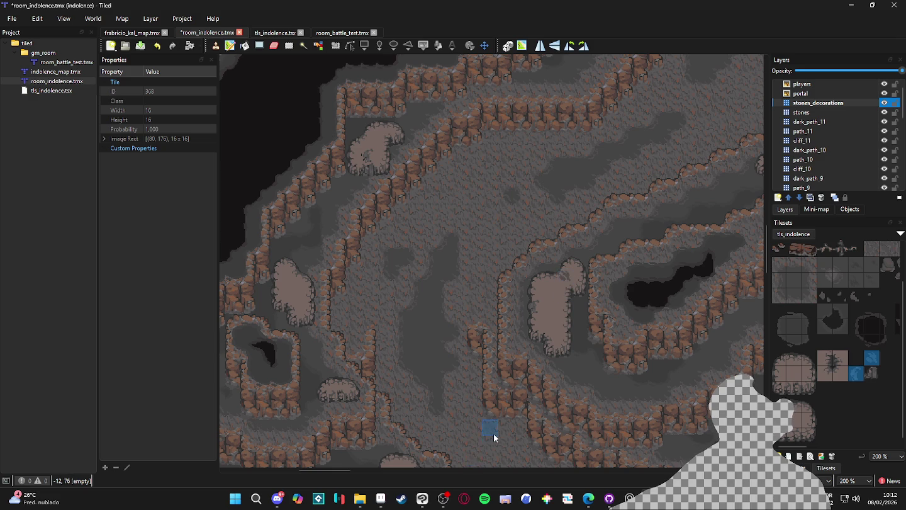
scroll(417, 353, "up", 3)
scroll(417, 353, "left", 2)
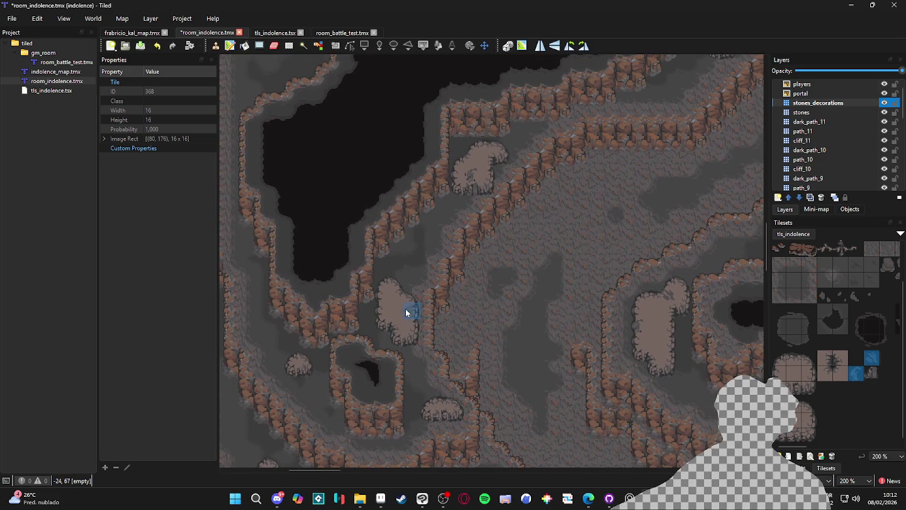
scroll(403, 305, "down", 5)
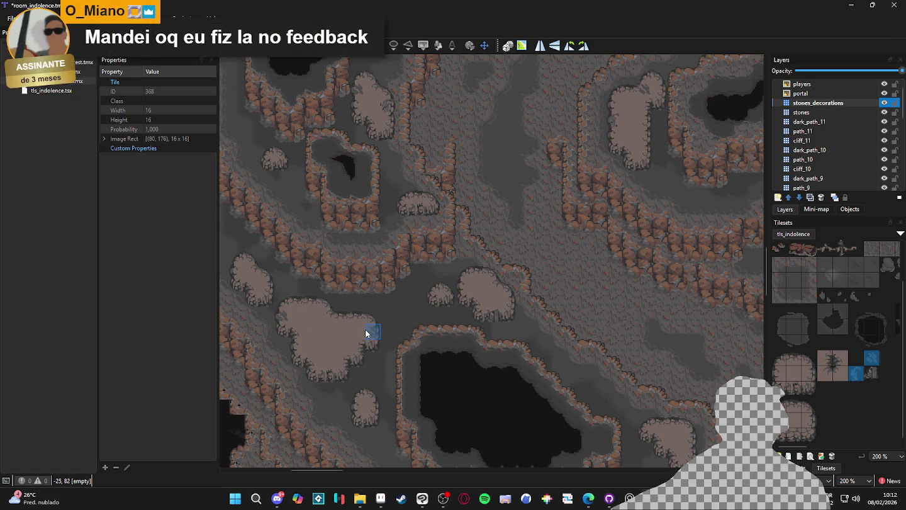
left_click_drag(404, 382, 437, 339)
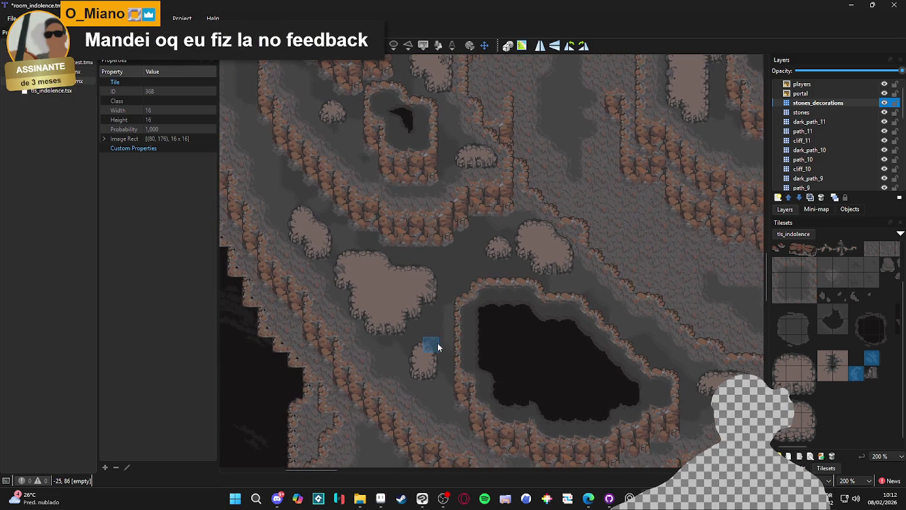
left_click_drag(606, 323, 506, 364)
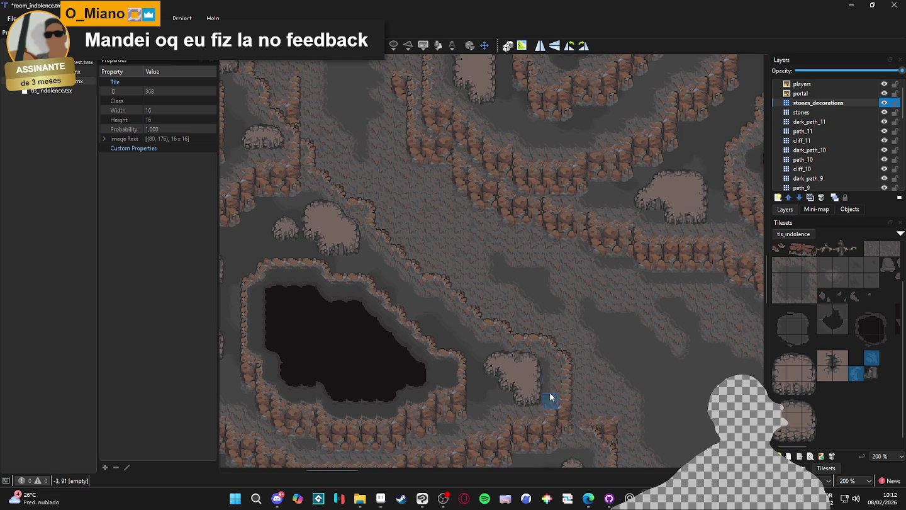
scroll(529, 387, "right", 1)
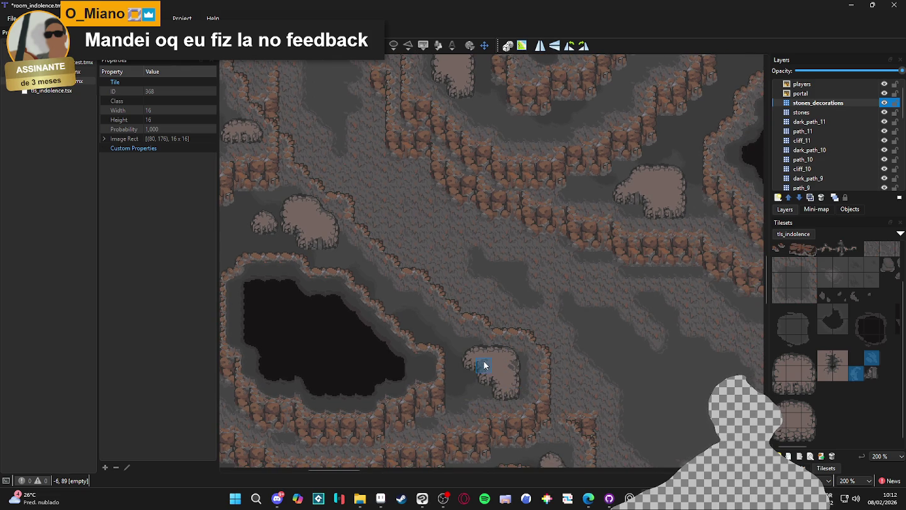
mouse_move(618, 393)
left_mouse_down()
mouse_move(508, 246)
mouse_move(516, 222)
left_mouse_up()
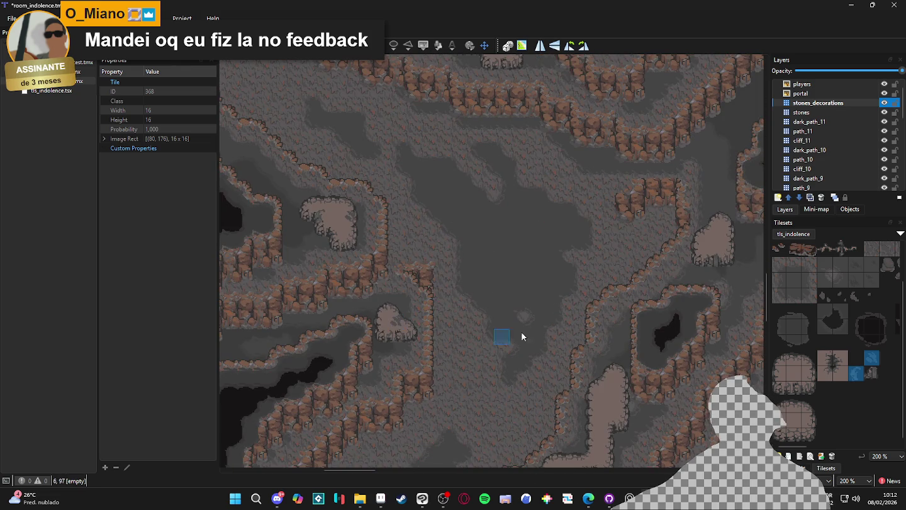
scroll(460, 330, "right", 9)
scroll(453, 359, "right", 3)
scroll(453, 359, "down", 3)
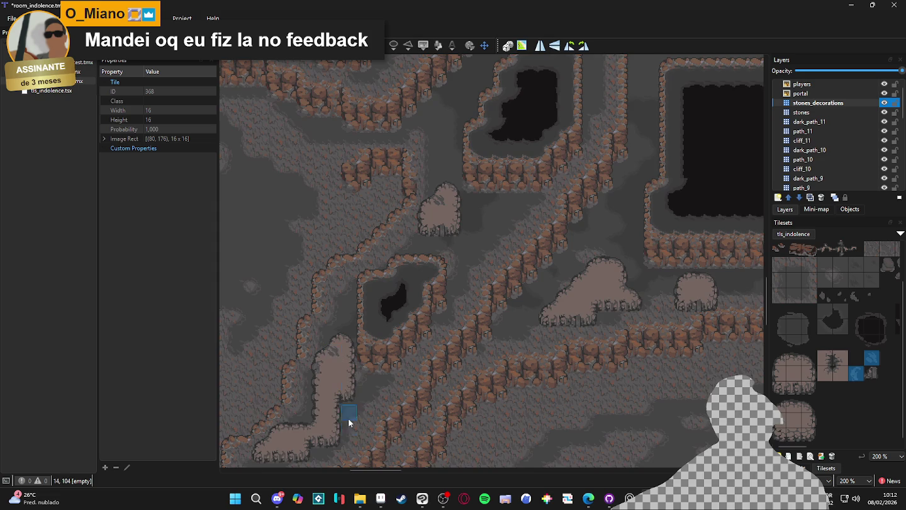
scroll(351, 371, "down", 3)
scroll(351, 370, "left", 1)
scroll(366, 352, "down", 1)
scroll(378, 359, "left", 3)
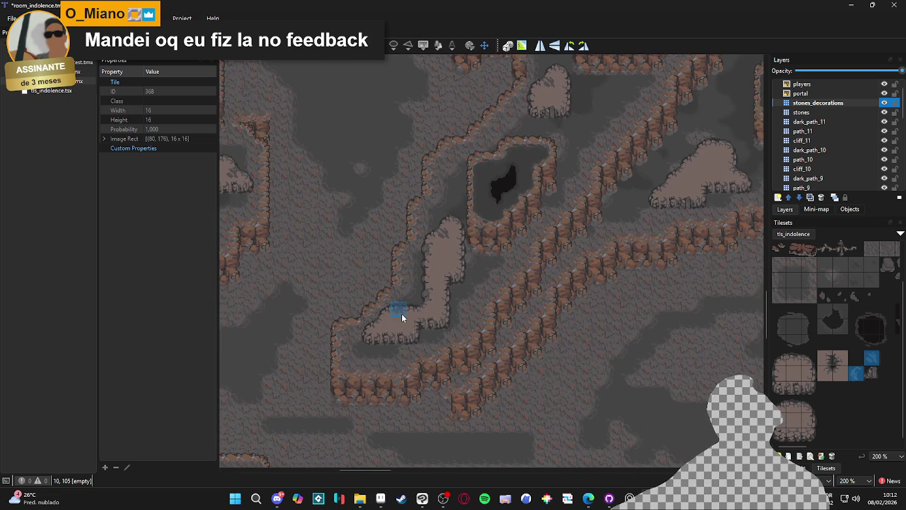
scroll(403, 318, "up", 3)
scroll(403, 318, "right", 4)
scroll(402, 390, "right", 10)
scroll(390, 391, "up", 5)
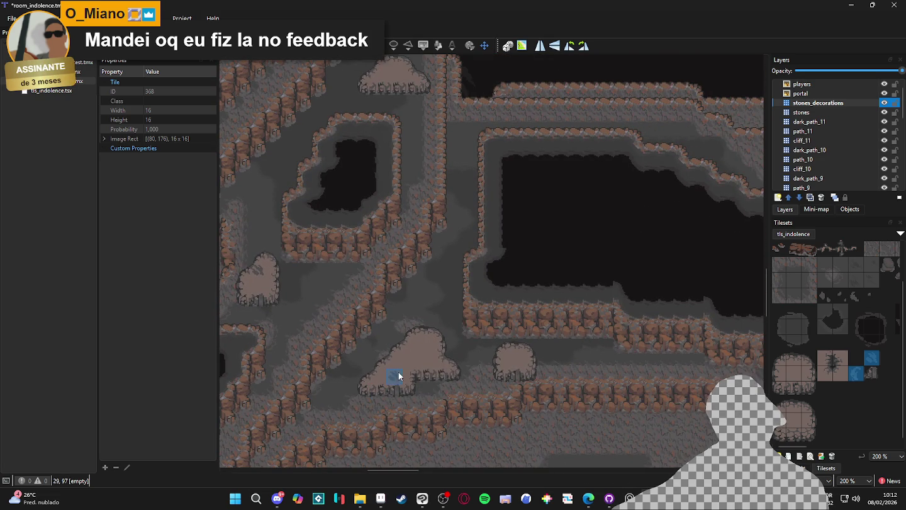
scroll(459, 372, "right", 4)
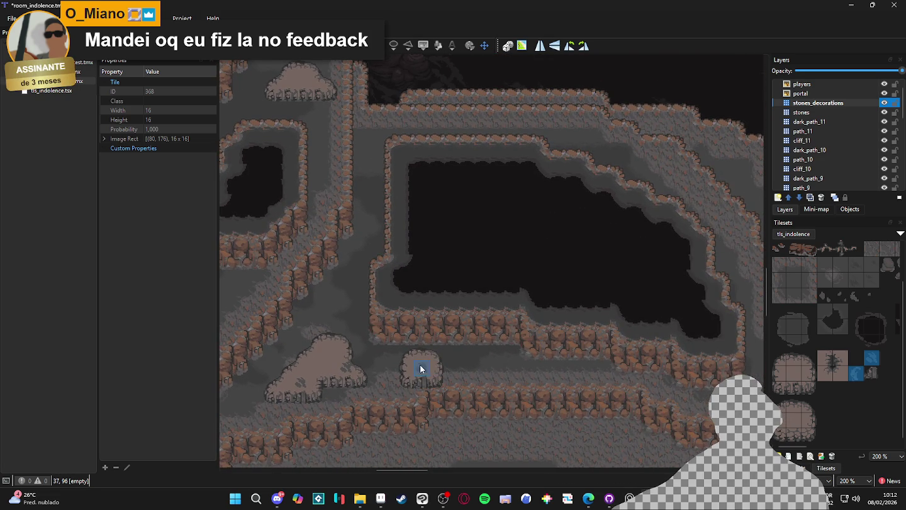
scroll(353, 366, "right", 12)
scroll(428, 402, "right", 5)
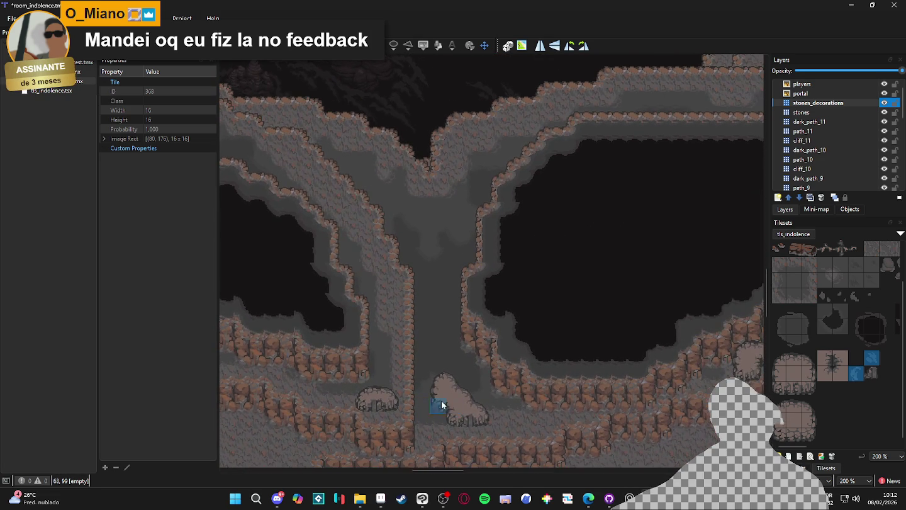
scroll(464, 398, "right", 14)
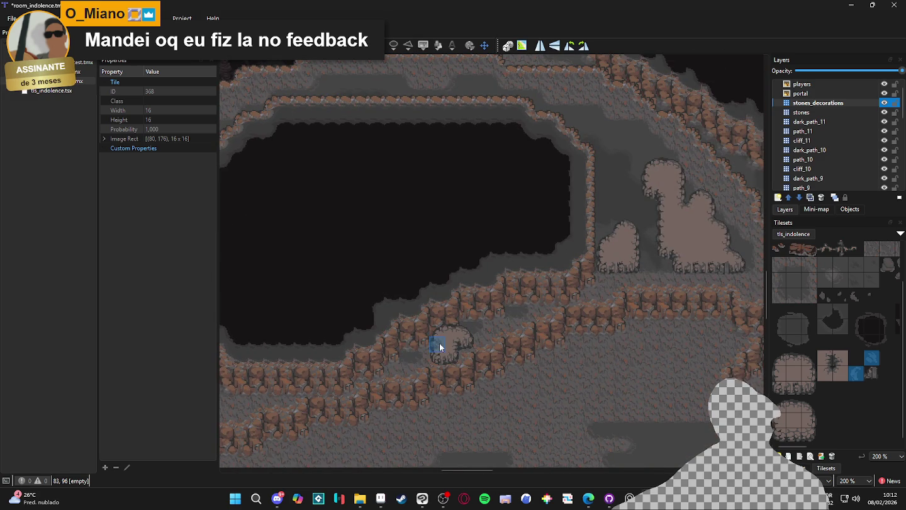
scroll(441, 358, "right", 6)
scroll(433, 356, "up", 2)
scroll(428, 377, "right", 3)
scroll(440, 370, "up", 2)
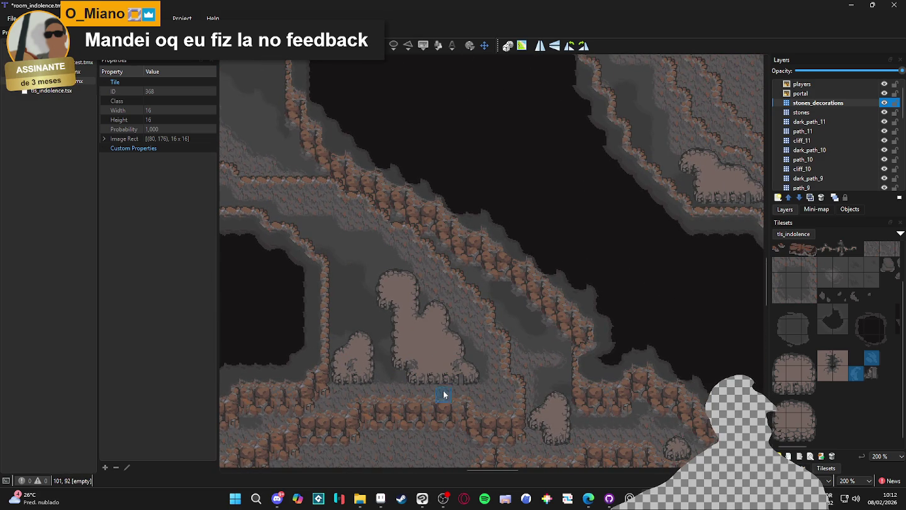
scroll(352, 377, "right", 4)
scroll(390, 353, "down", 1)
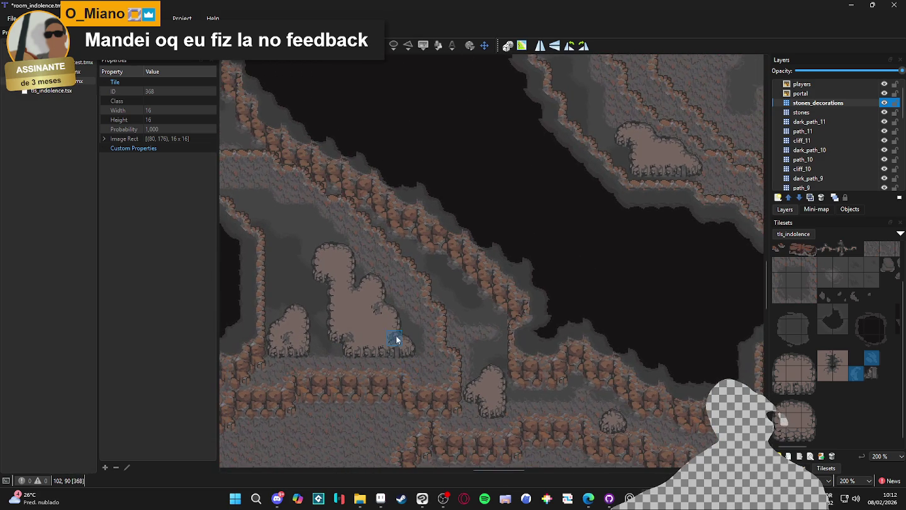
scroll(368, 327, "left", 2)
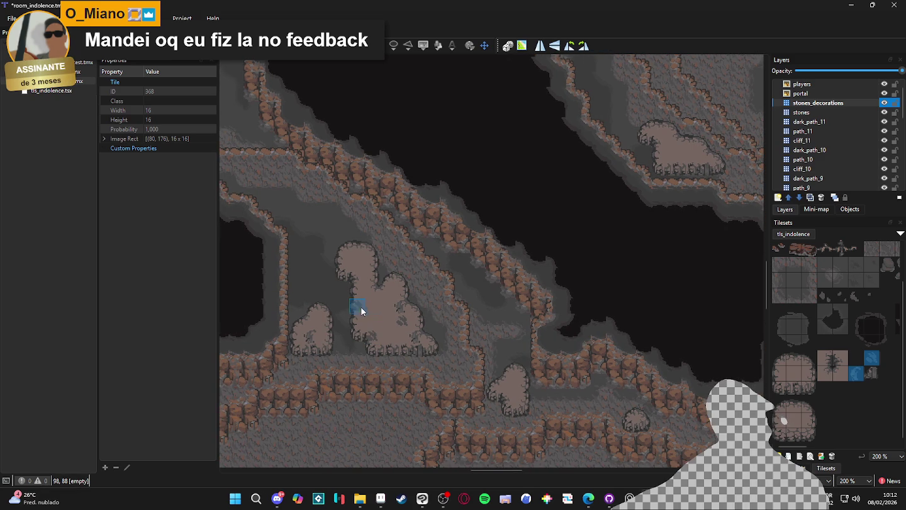
scroll(440, 360, "down", 2)
scroll(501, 360, "right", 3)
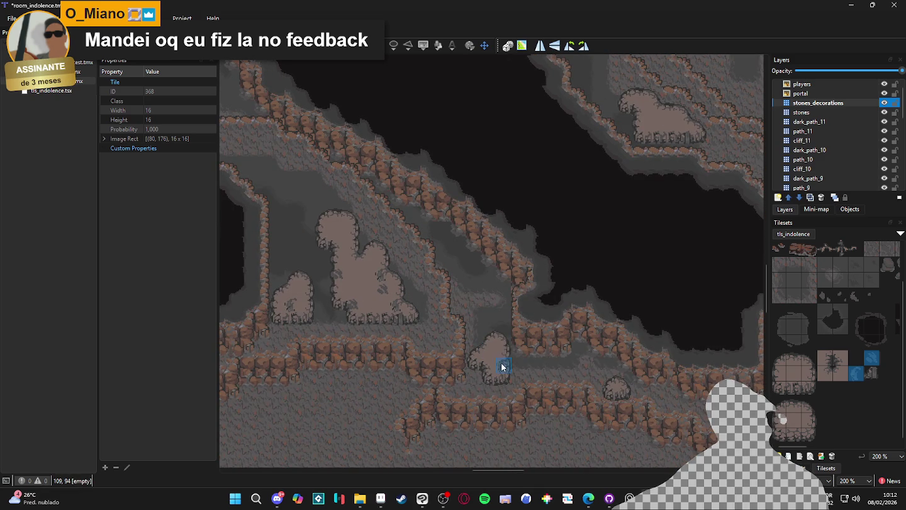
scroll(388, 350, "right", 4)
scroll(569, 356, "down", 3)
scroll(553, 334, "left", 5)
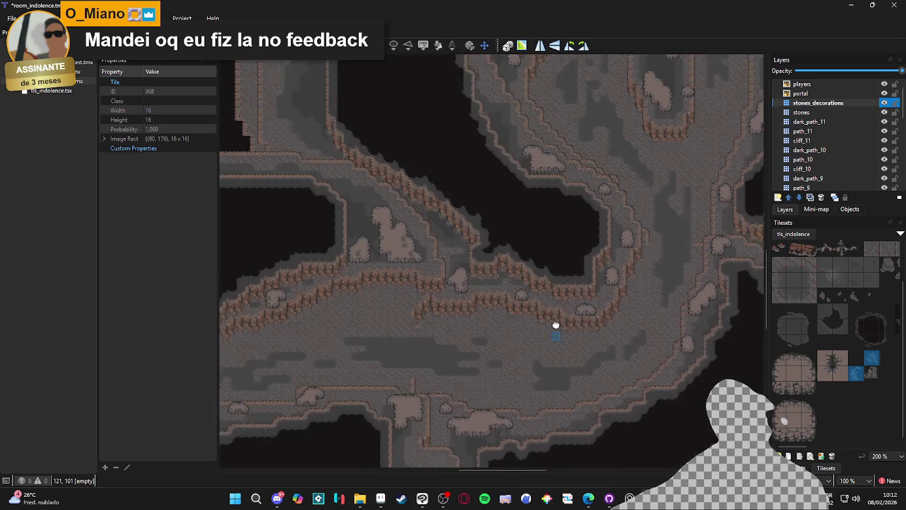
scroll(478, 353, "down", 2)
scroll(406, 372, "up", 1, "ctrl")
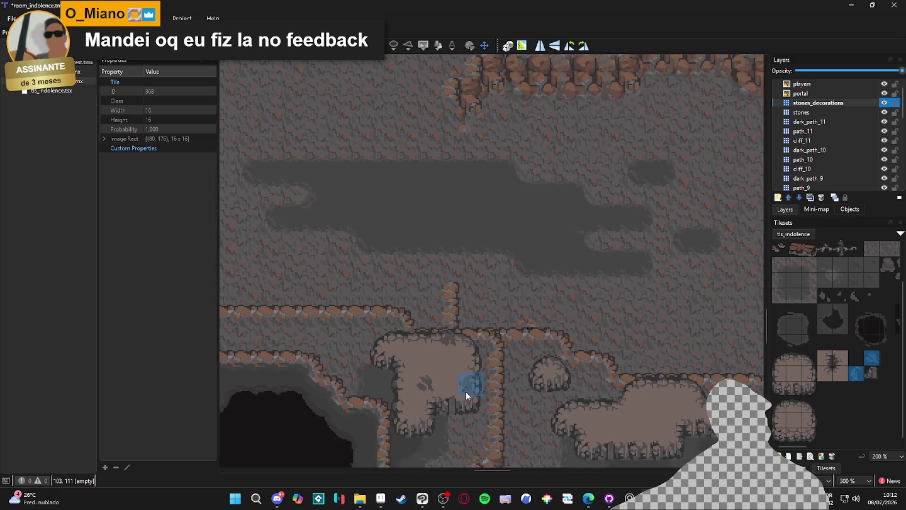
scroll(403, 395, "left", 5)
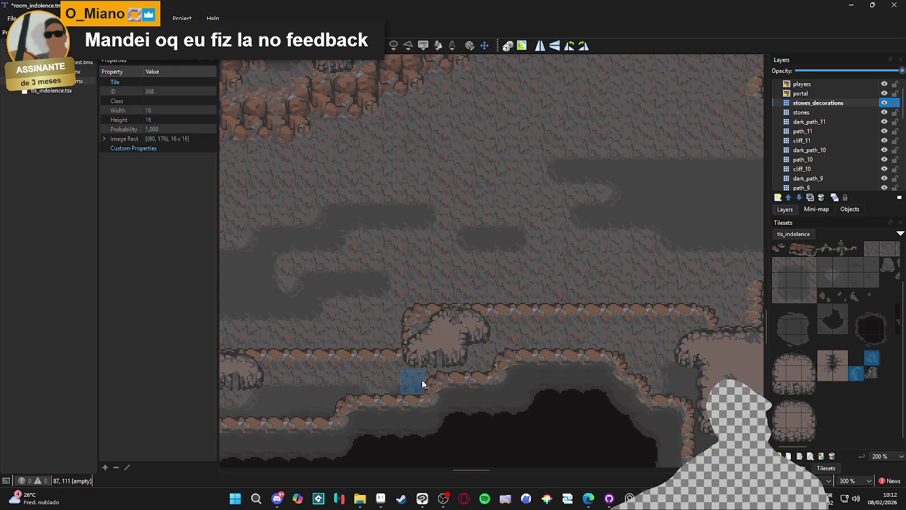
scroll(403, 378, "right", 10)
scroll(431, 307, "up", 1, "ctrl")
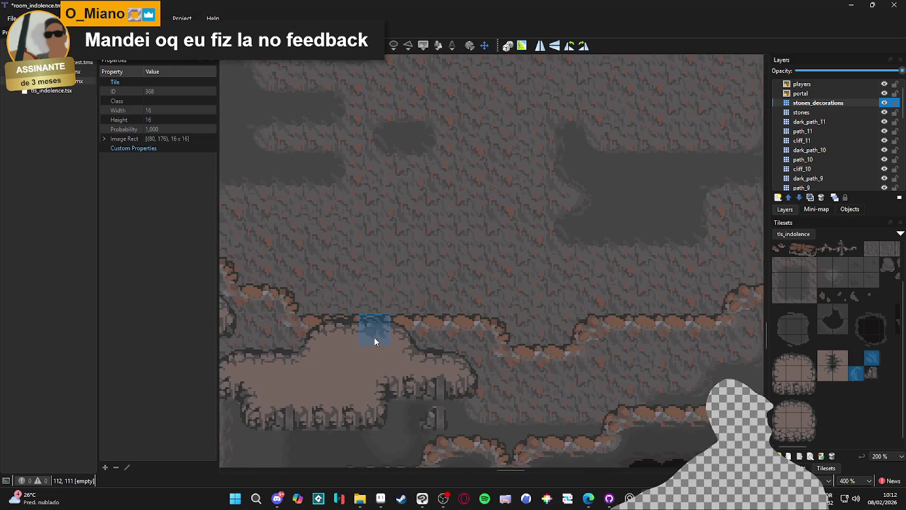
scroll(377, 372, "up", 5)
scroll(512, 405, "right", 8)
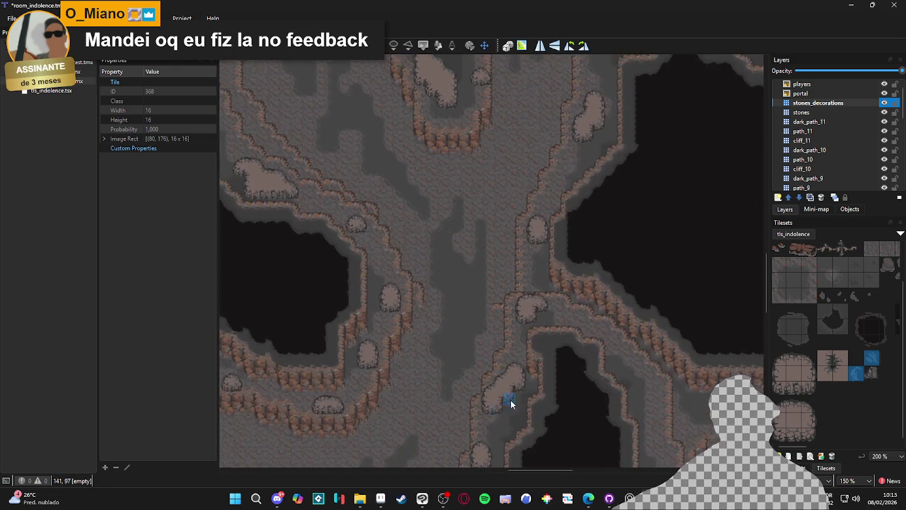
scroll(522, 399, "down", 1, "ctrl")
scroll(472, 405, "left", 5)
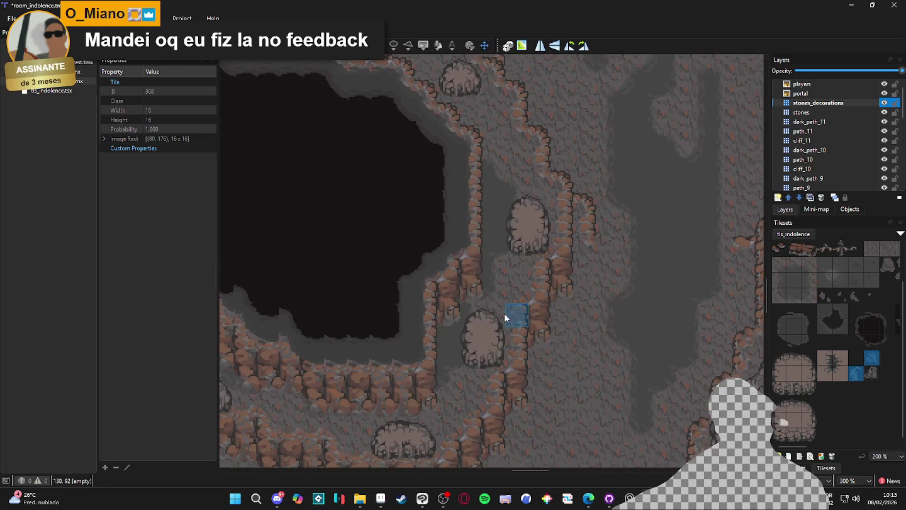
scroll(493, 329, "up", 3)
scroll(440, 353, "right", 5)
scroll(434, 365, "up", 2)
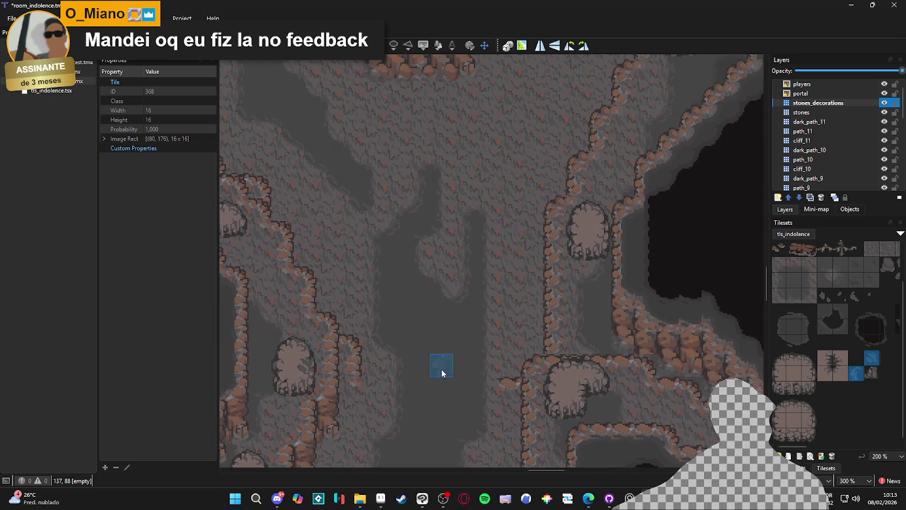
scroll(564, 361, "up", 3)
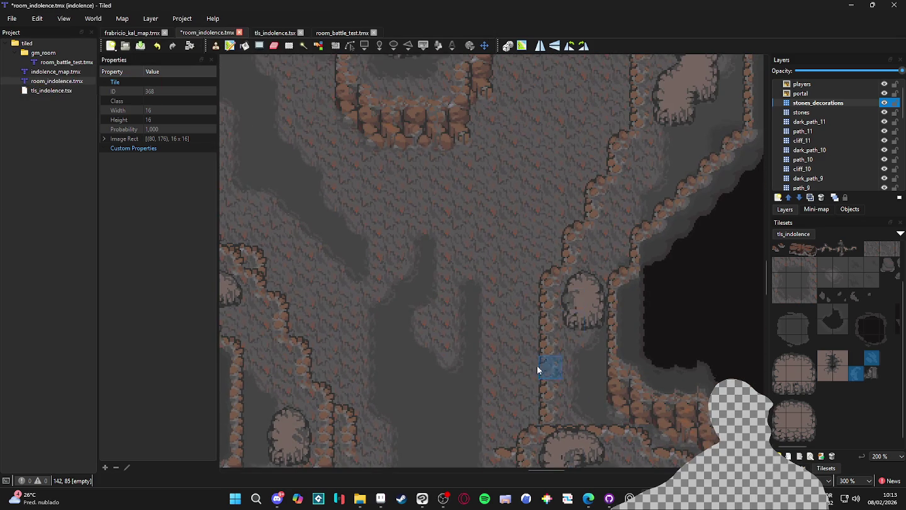
scroll(563, 327, "down", 1, "ctrl")
scroll(511, 338, "down", 1, "ctrl")
scroll(461, 230, "up", 2, "ctrl")
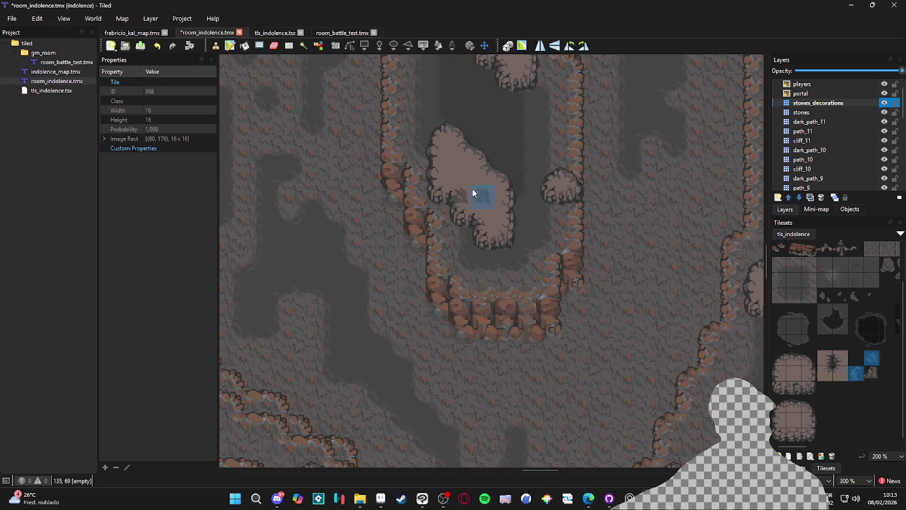
scroll(452, 271, "up", 5)
scroll(503, 356, "up", 3)
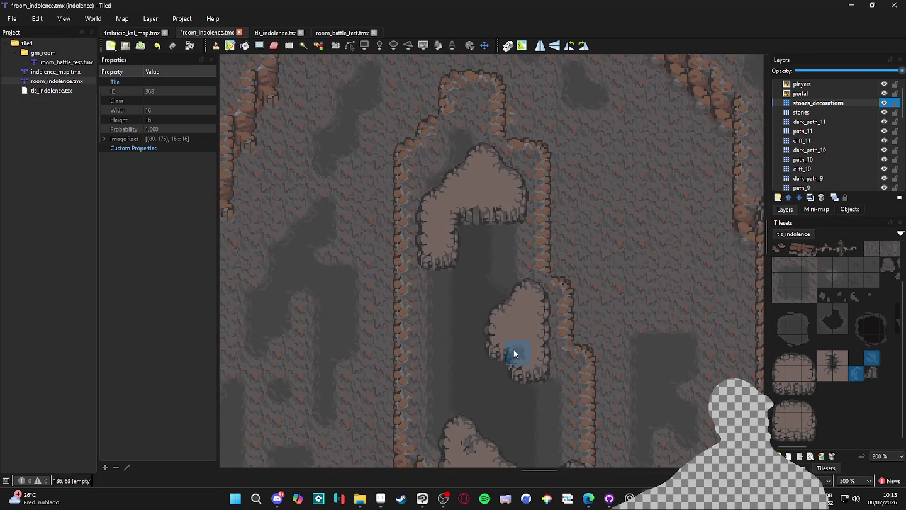
scroll(514, 335, "up", 3)
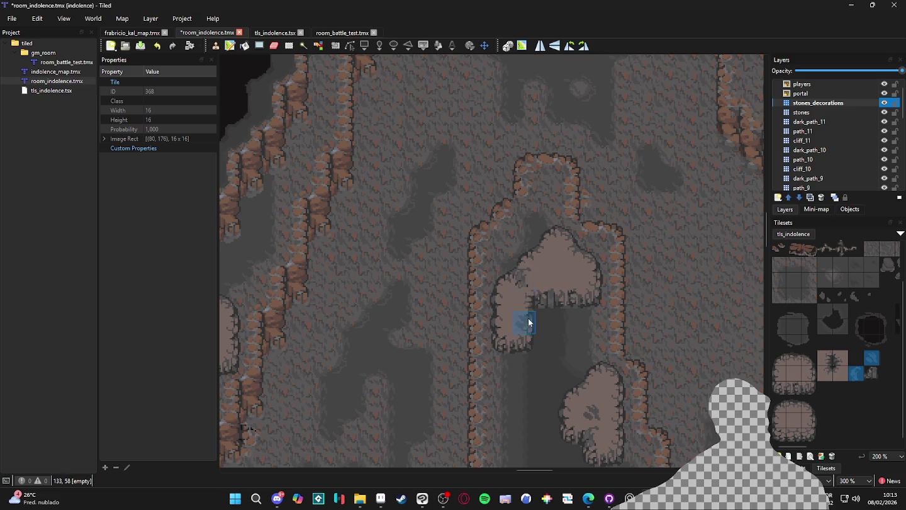
scroll(505, 374, "down", 3)
scroll(485, 323, "left", 5)
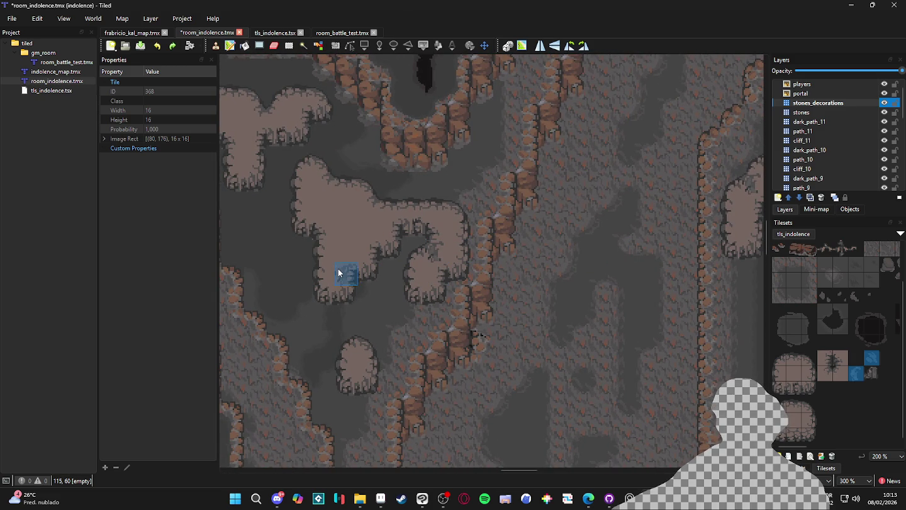
scroll(358, 353, "up", 5)
scroll(350, 390, "right", 6)
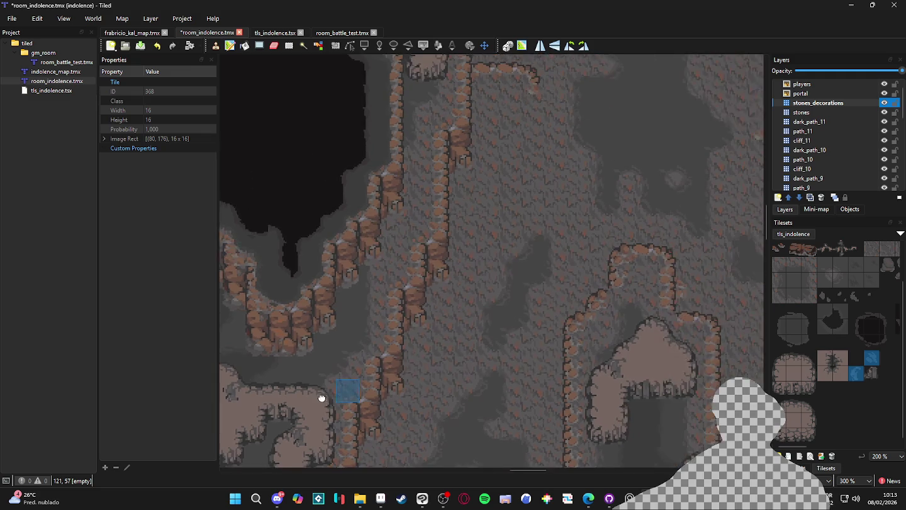
scroll(522, 384, "down", 5)
scroll(510, 252, "right", 2)
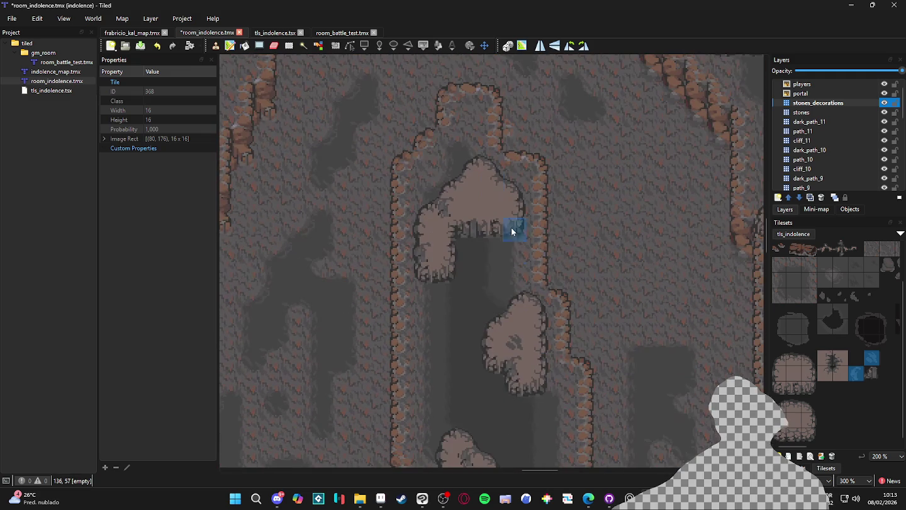
scroll(496, 270, "up", 3)
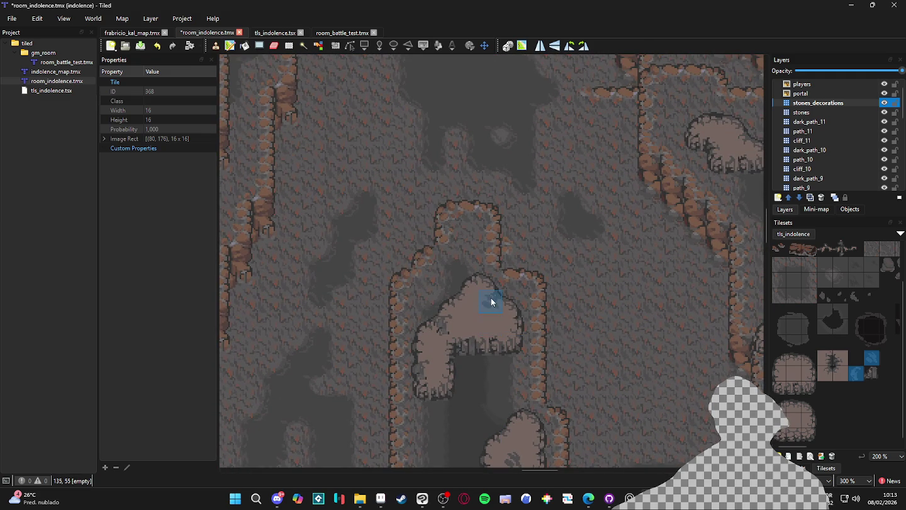
scroll(490, 302, "down", 1, "ctrl")
scroll(415, 315, "down", 5, "ctrl")
scroll(433, 309, "down", 4)
scroll(441, 307, "right", 2)
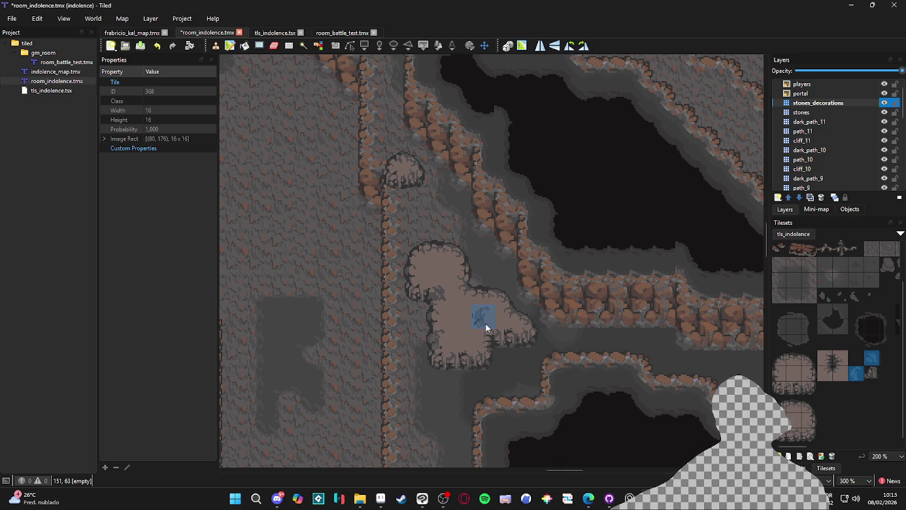
scroll(466, 340, "up", 12)
scroll(422, 367, "left", 3)
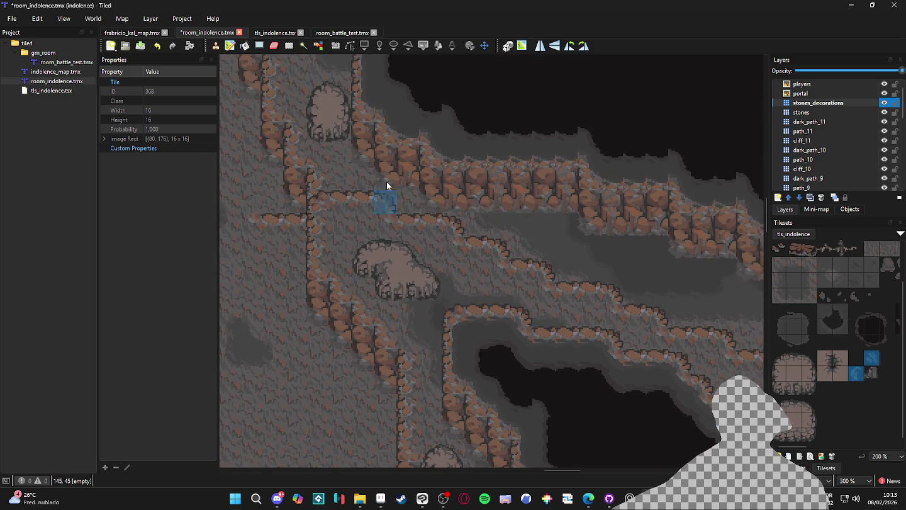
scroll(381, 314, "up", 8)
scroll(380, 327, "left", 3)
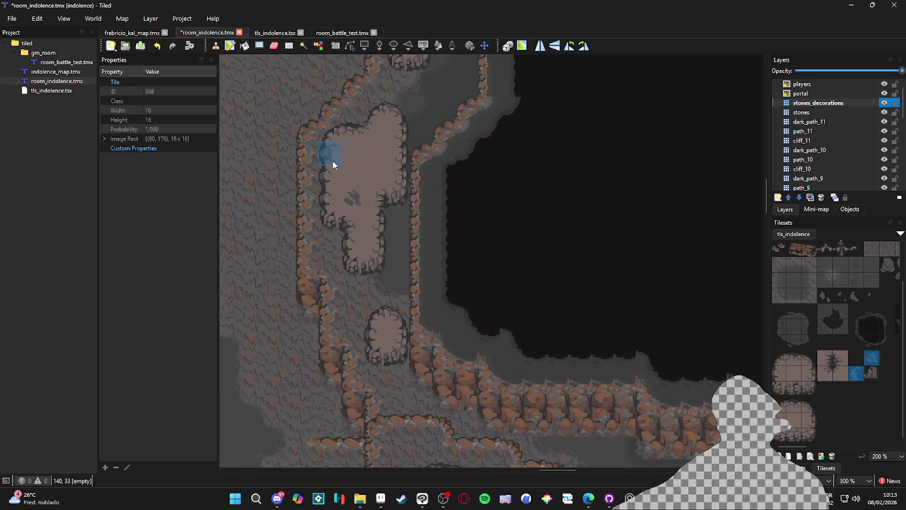
scroll(374, 226, "up", 6)
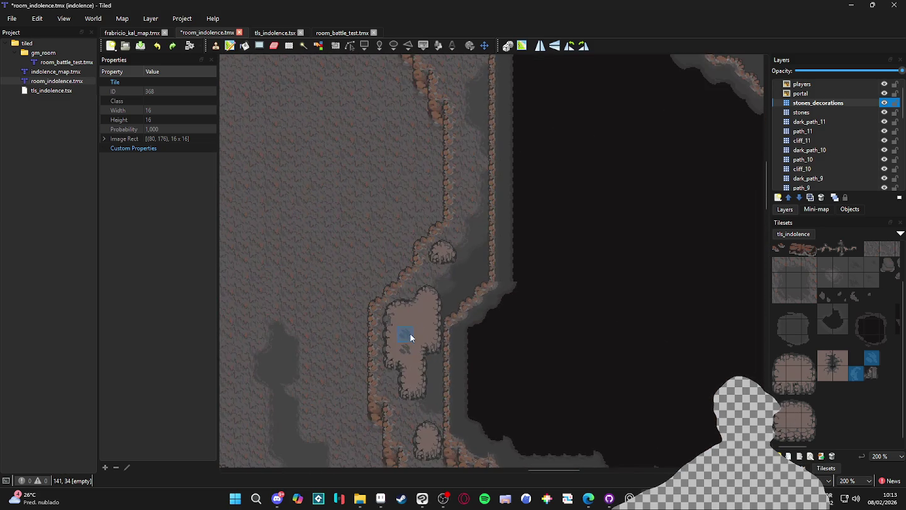
scroll(411, 337, "up", 1, "ctrl")
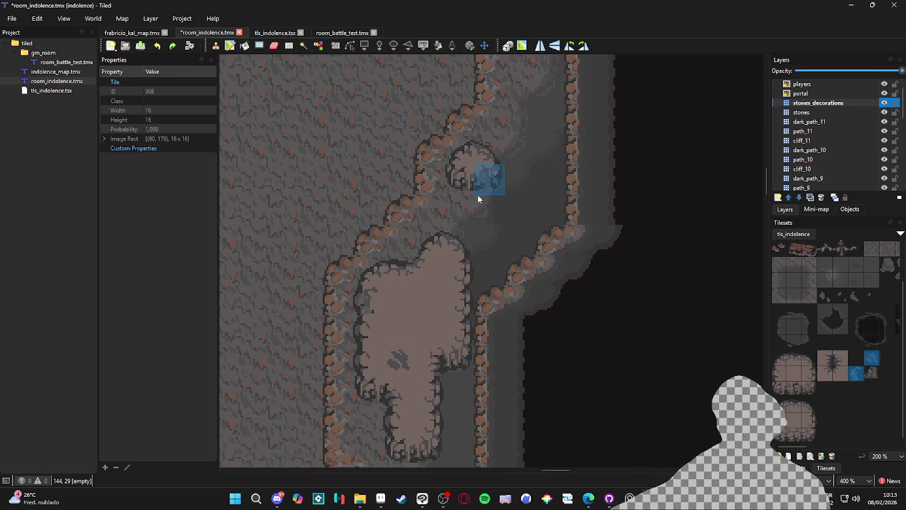
scroll(447, 224, "down", 4, "ctrl")
scroll(341, 264, "up", 3, "ctrl")
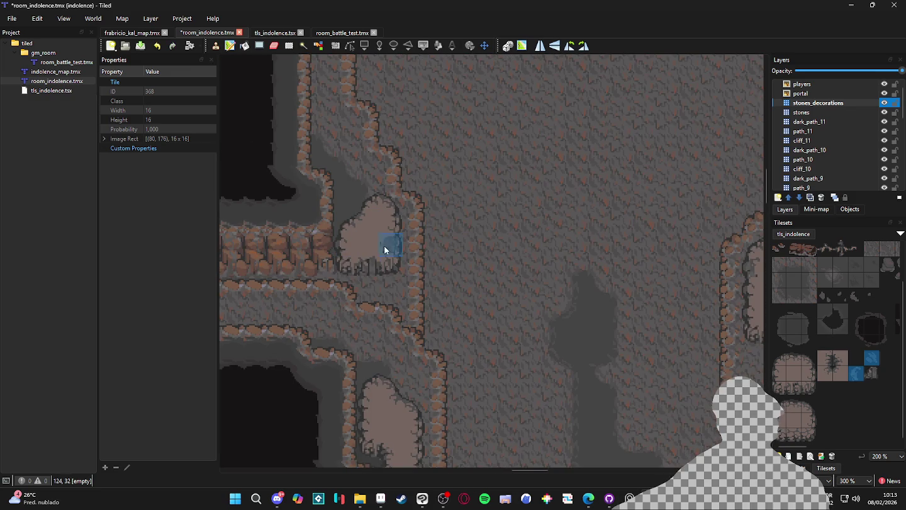
scroll(384, 240, "down", 5)
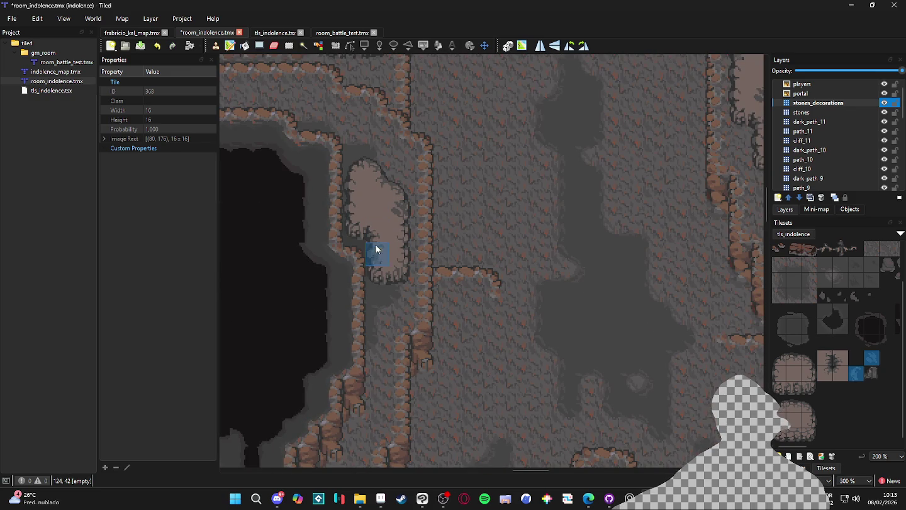
scroll(524, 280, "down", 3, "ctrl")
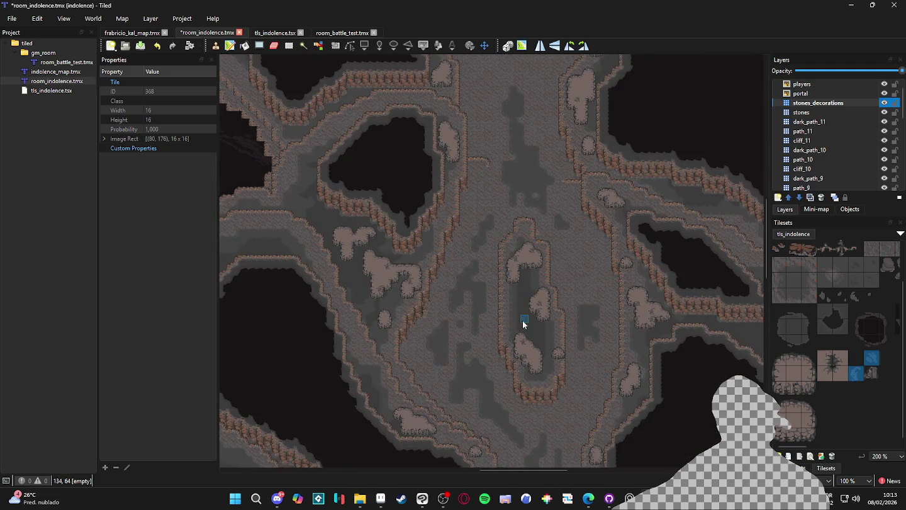
- Zoom out to review the whole cave and save room_indolence.tmx with Ctrl+S
scroll(476, 307, "down", 1, "ctrl")
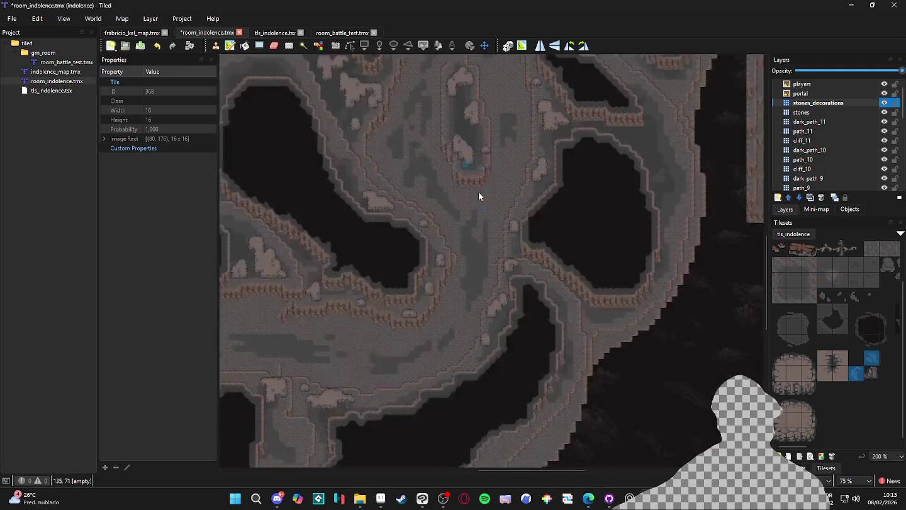
scroll(357, 271, "up", 5)
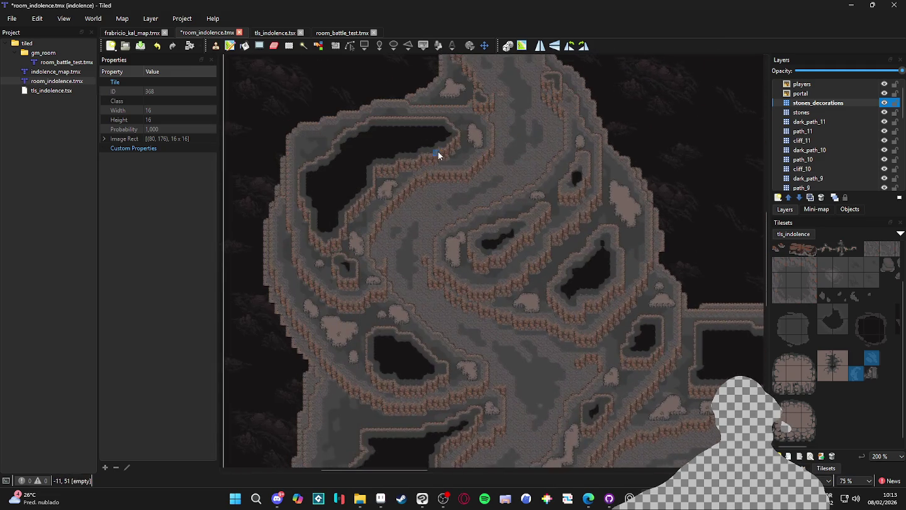
scroll(471, 361, "up", 1, "ctrl")
scroll(472, 362, "up", 1, "ctrl")
scroll(470, 212, "up", 1, "ctrl")
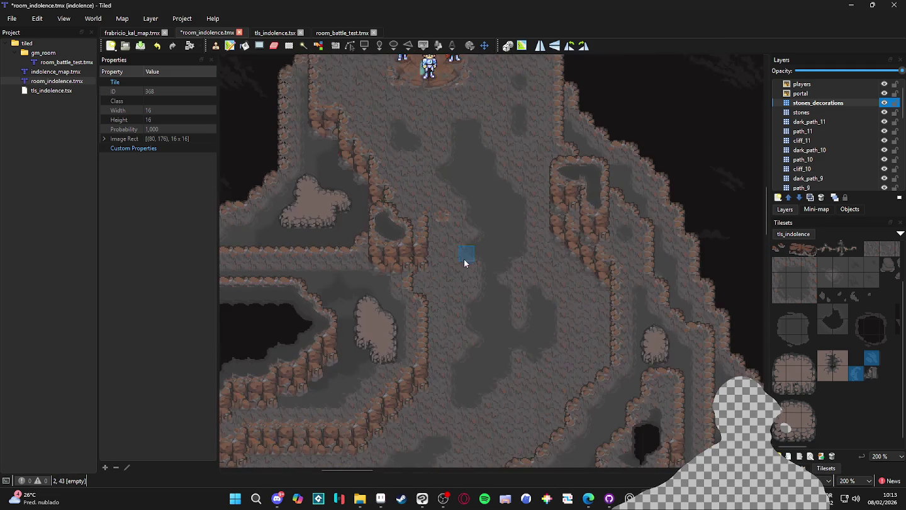
scroll(465, 256, "down", 1)
key("ctrl+s")
scroll(461, 235, "up", 5)
scroll(466, 197, "up", 1, "ctrl")
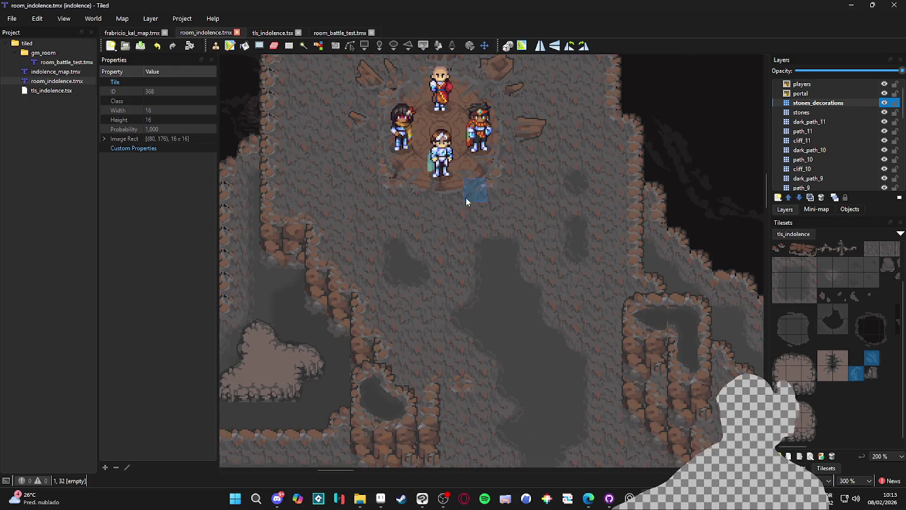
left_click_drag(465, 197, 489, 278)
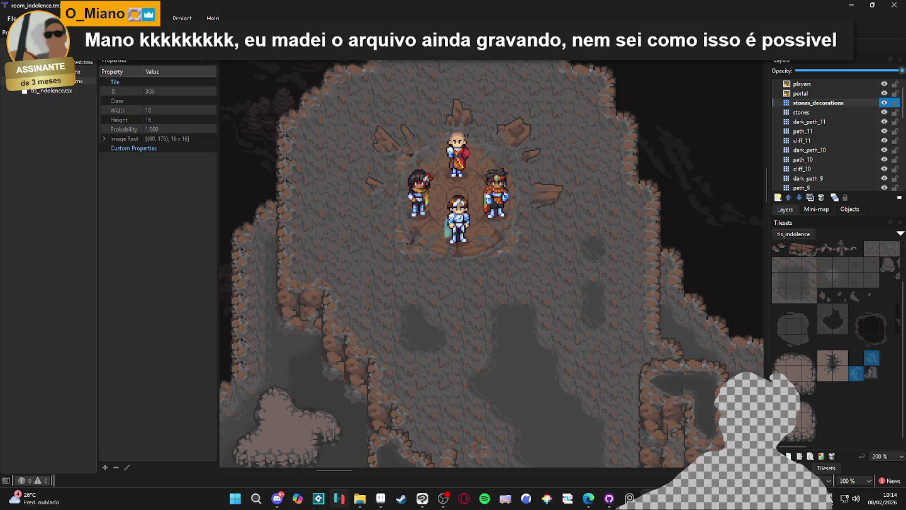
- Bring the Discord window to the front
left_click(359, 498)
left_click(360, 498)
left_click(276, 499)
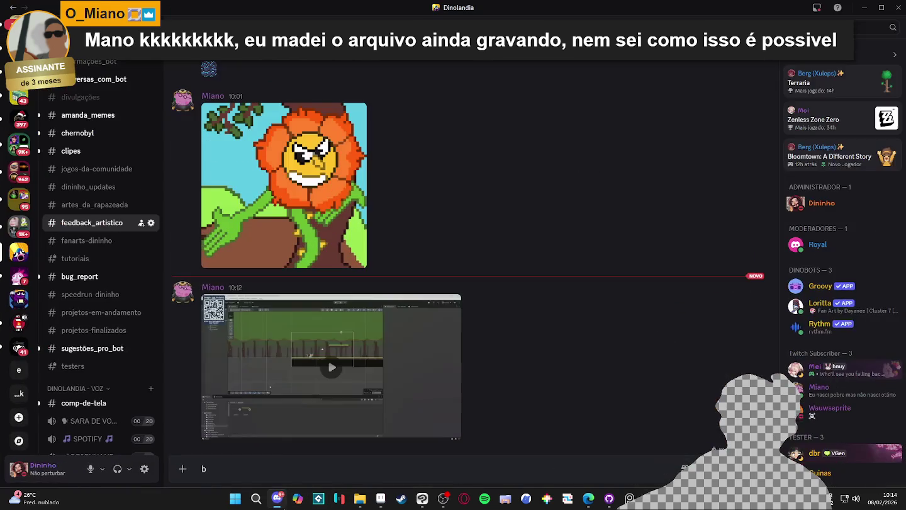
- Play the feedback_artistico video attachment fullscreen, then exit fullscreen at 0:27
left_click(399, 357)
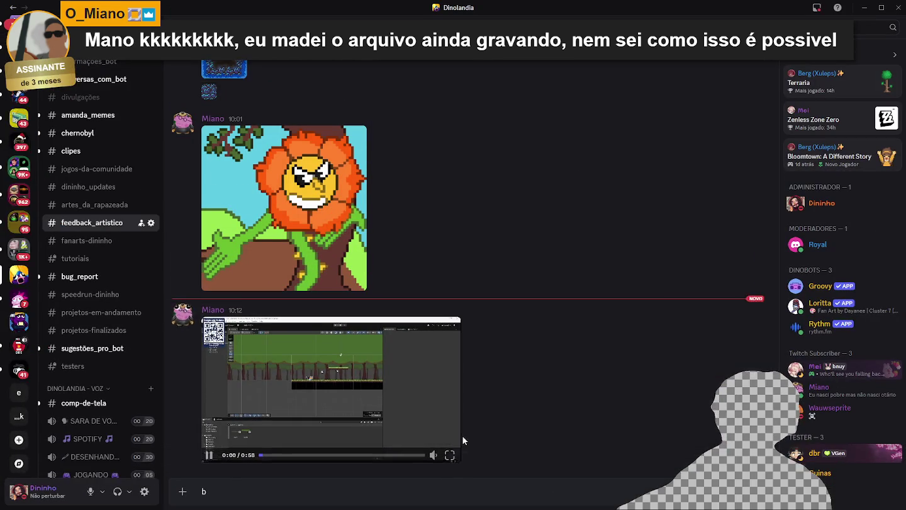
left_click(449, 455)
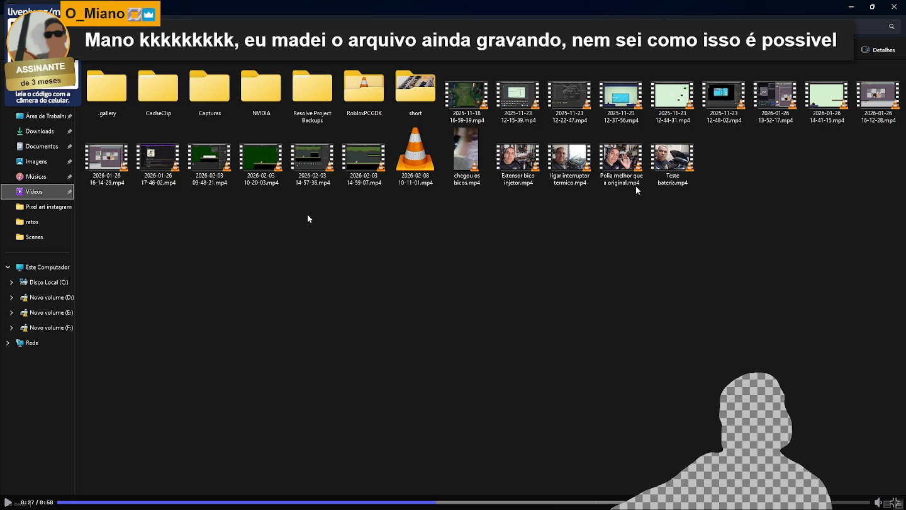
key("Escape")
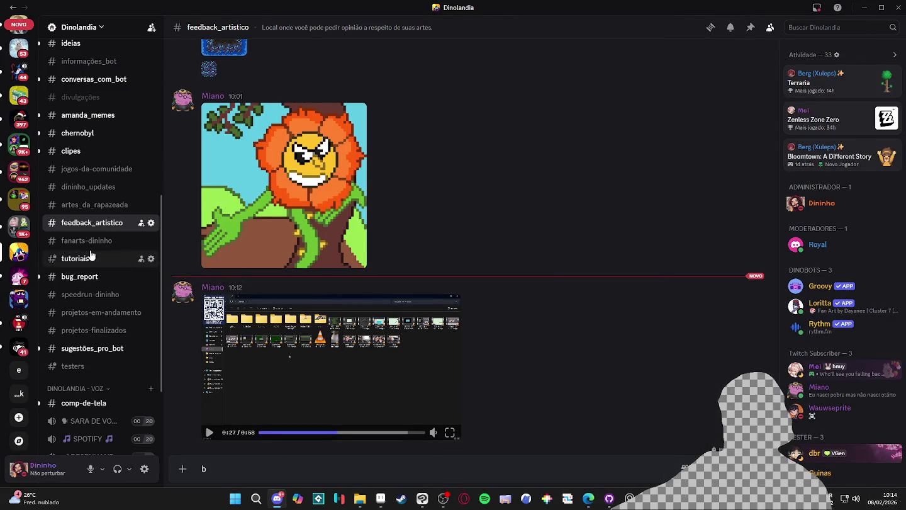
- Visit the dinolandia_geral channel, then minimize Discord to bring Tiled back
scroll(95, 258, "up", 5)
left_click(104, 288)
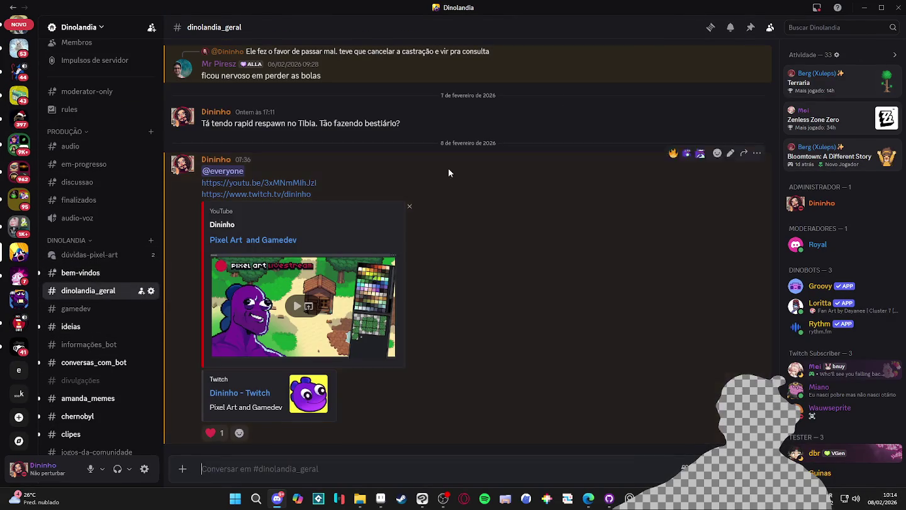
left_click(870, 5)
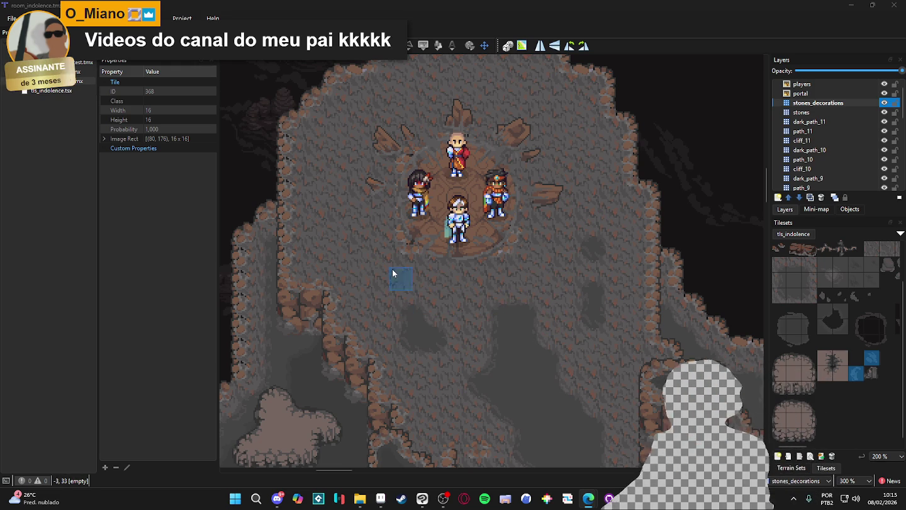
scroll(449, 310, "down", 2, "ctrl")
mouse_move(449, 310)
left_mouse_down()
mouse_move(457, 222)
mouse_move(469, 205)
mouse_move(490, 212)
left_mouse_up()
mouse_move(535, 147)
left_mouse_down()
mouse_move(534, 172)
mouse_move(546, 201)
mouse_move(551, 196)
left_mouse_up()
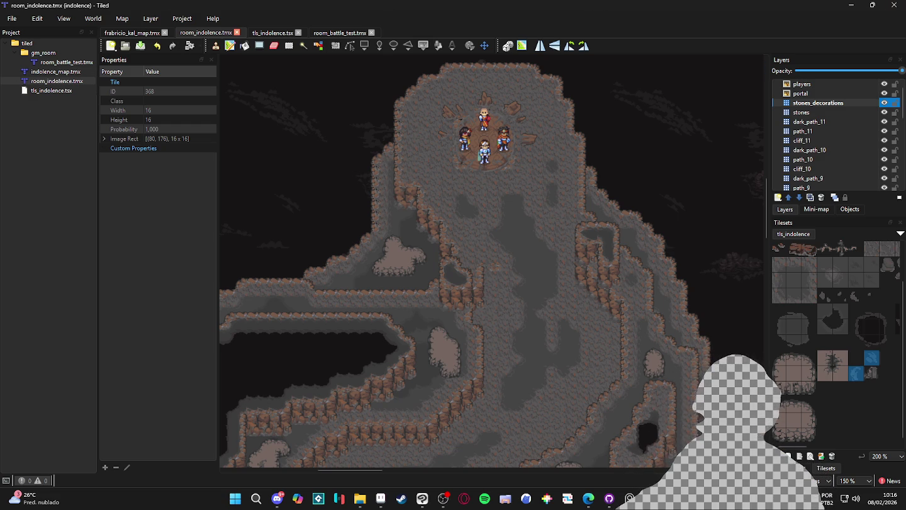
key("alt+Tab")
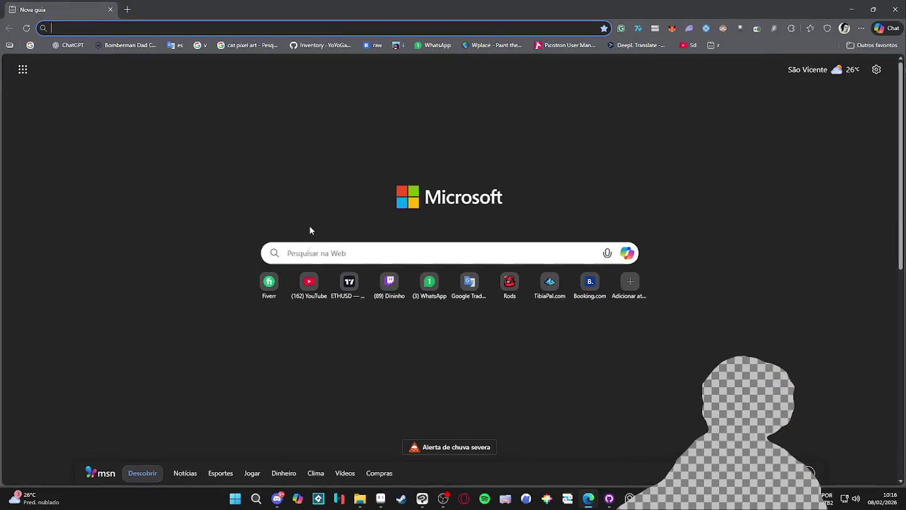
- Search YouTube for '112 garagem super sleeper'
left_click(308, 283)
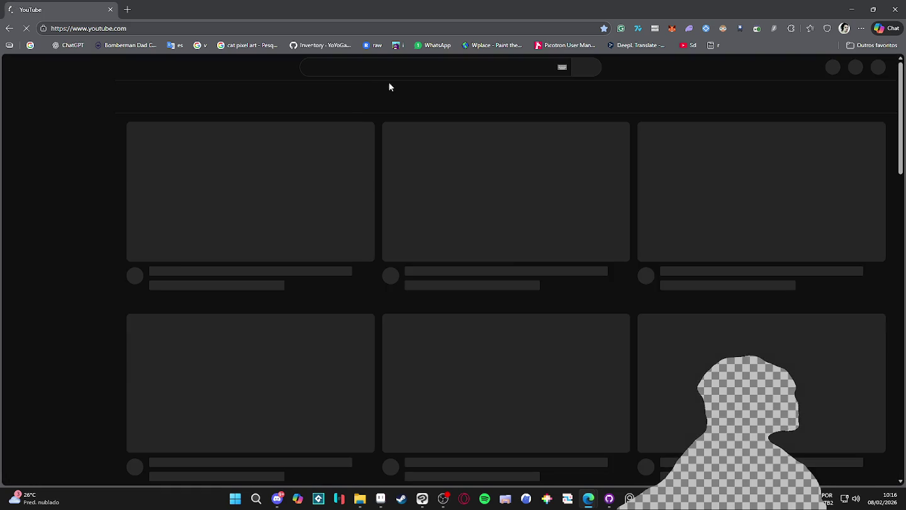
type("/112 garage")
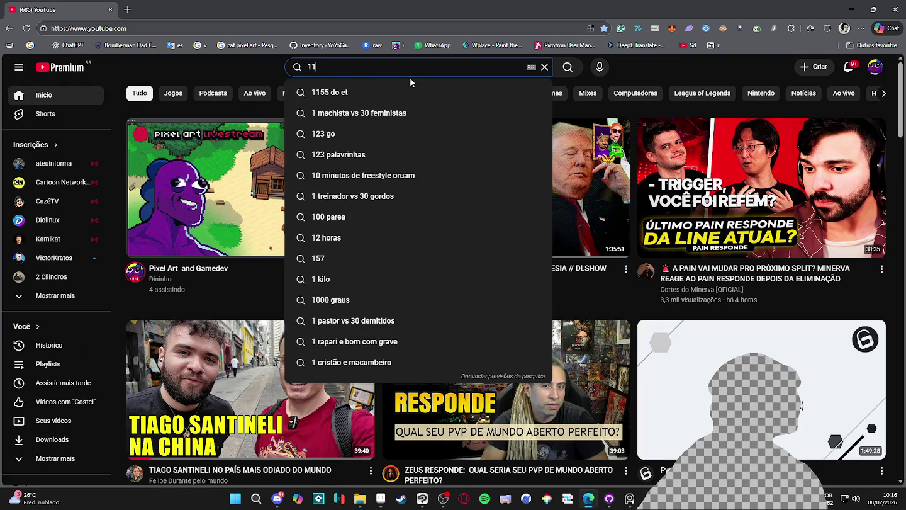
type("m,")
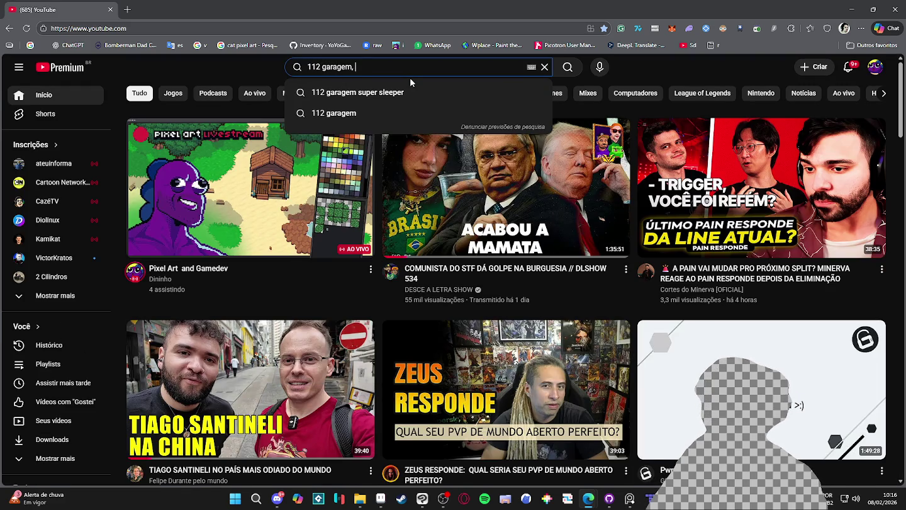
key("Down")
key("Return")
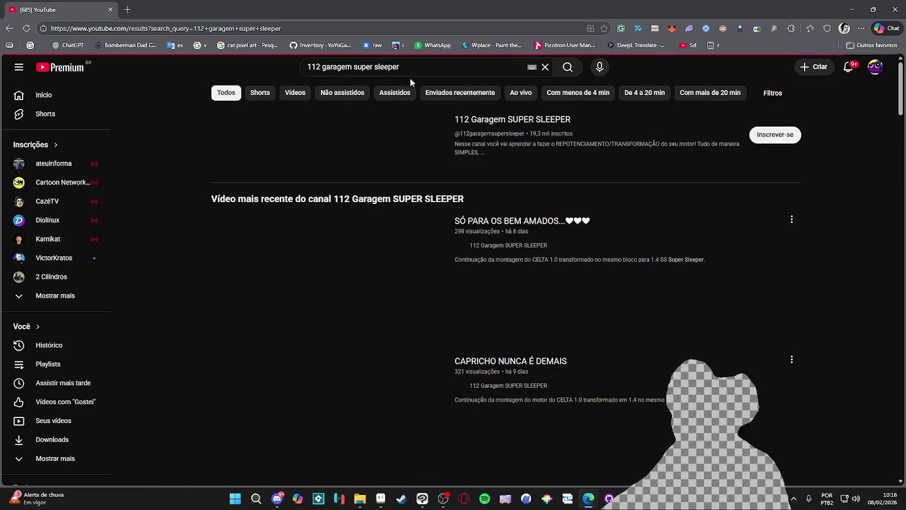
- Browse the 112 Garagem SUPER SLEEPER channel's Vídeos tab, then Alt+Tab back to Tiled
left_click(543, 120)
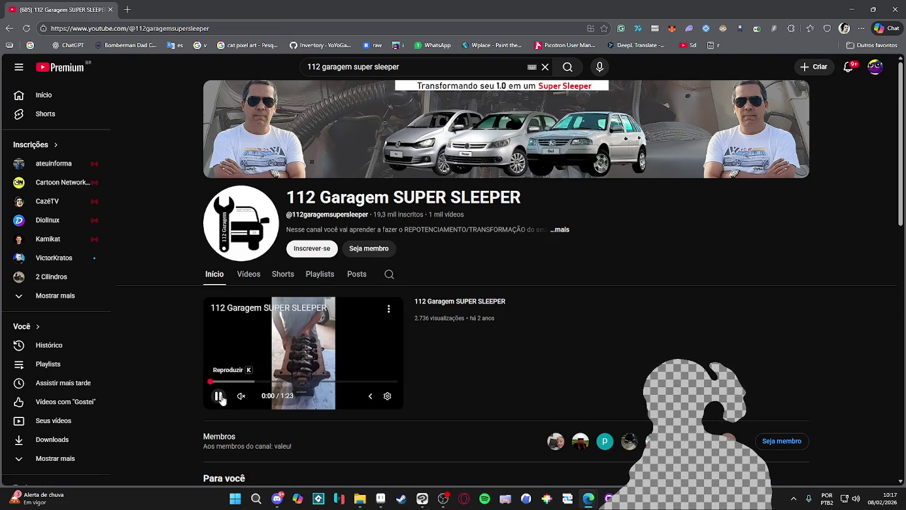
left_click(246, 274)
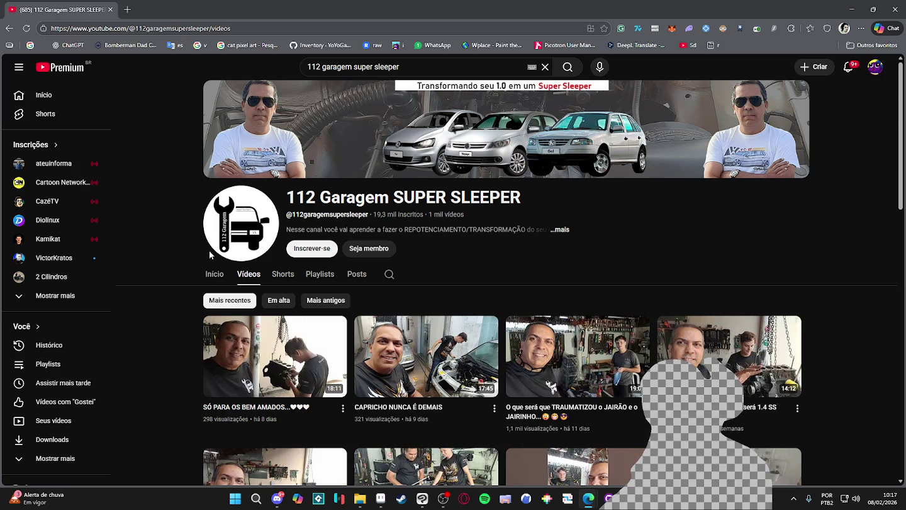
scroll(210, 254, "down", 2)
scroll(210, 252, "up", 1)
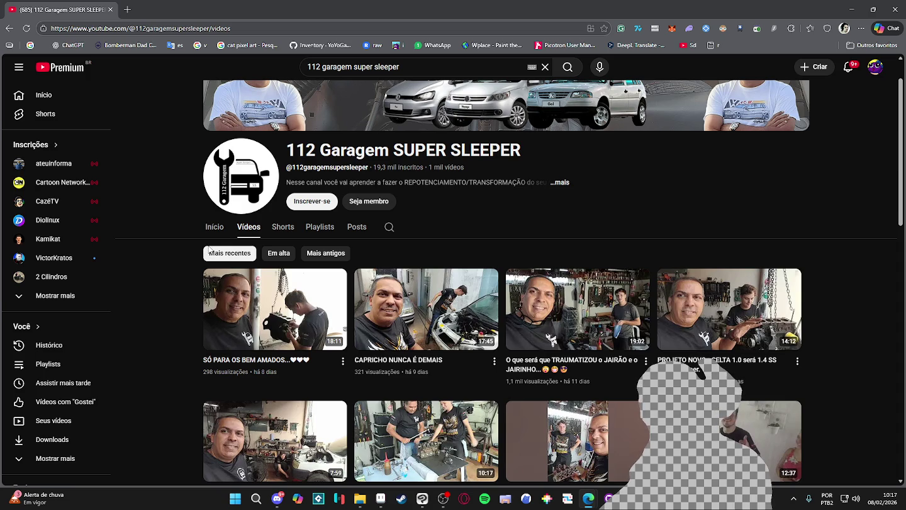
scroll(209, 250, "down", 1)
scroll(214, 246, "up", 2)
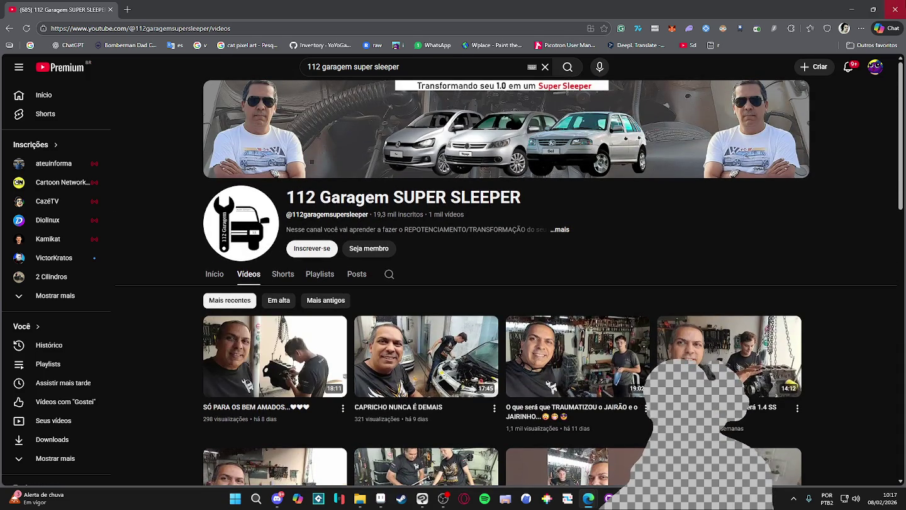
key("alt+Tab")
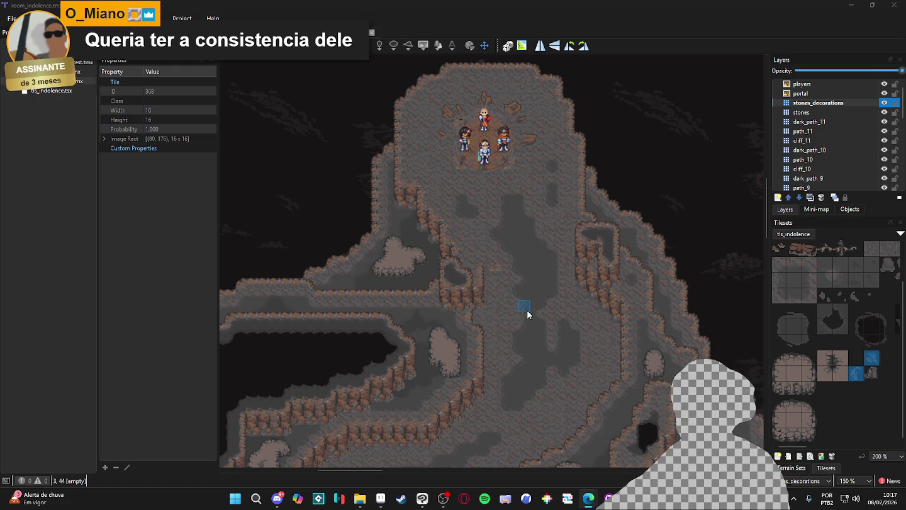
- Pan across the cave, then select the stones_decorations and stones layers in turn
scroll(478, 346, "down", 1)
scroll(499, 300, "down", 3)
scroll(501, 290, "up", 3)
mouse_move(504, 278)
left_mouse_down()
mouse_move(506, 196)
mouse_move(541, 227)
mouse_move(540, 157)
mouse_move(576, 153)
mouse_move(541, 227)
mouse_move(519, 189)
mouse_move(535, 298)
mouse_move(511, 223)
mouse_move(534, 250)
left_mouse_up()
scroll(534, 250, "down", 5)
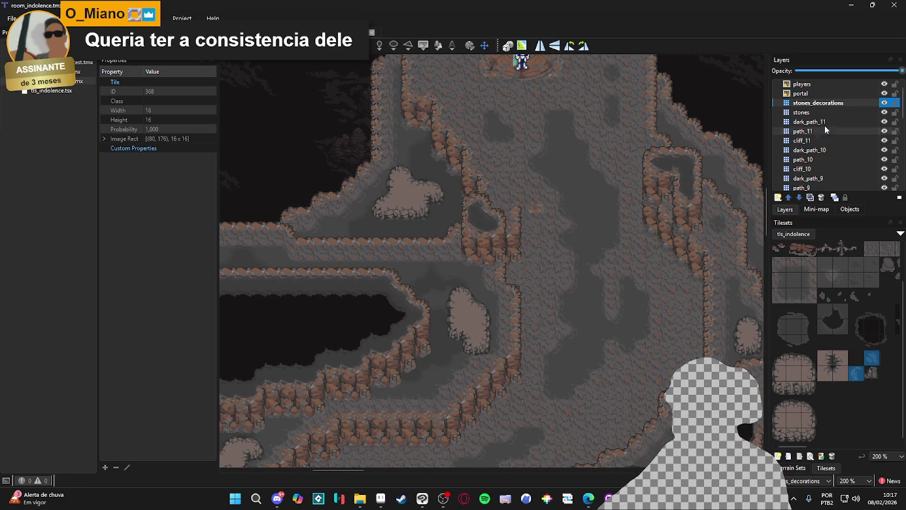
left_click(866, 102)
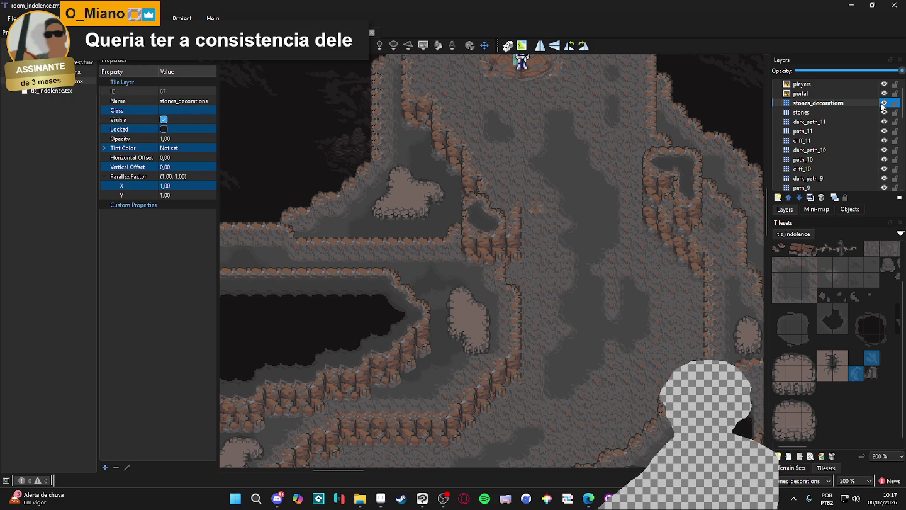
left_click(866, 113)
- Select dark_path_11, briefly hide it to compare, and leave it visible as the working layer
left_click(876, 122)
left_click(884, 122)
left_click(885, 121)
left_click(885, 122)
left_click(884, 122)
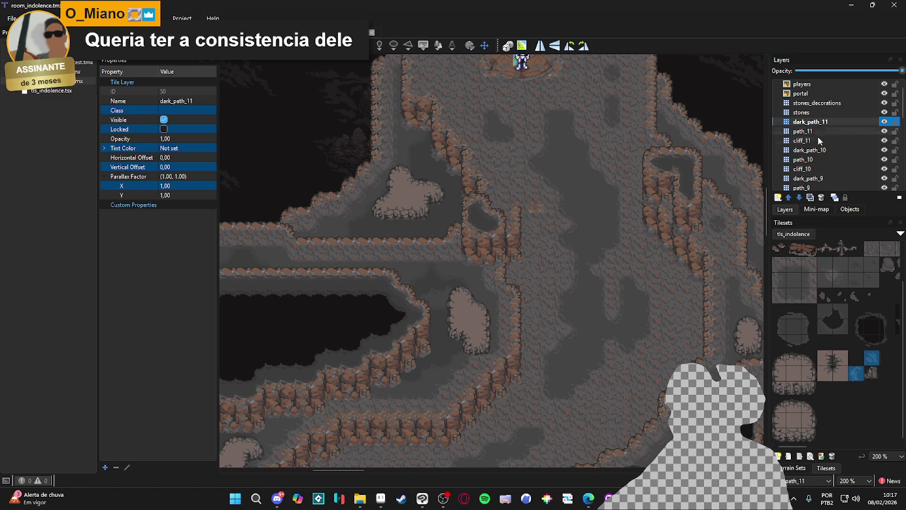
scroll(592, 234, "down", 2)
scroll(593, 234, "down", 1)
scroll(592, 234, "up", 3)
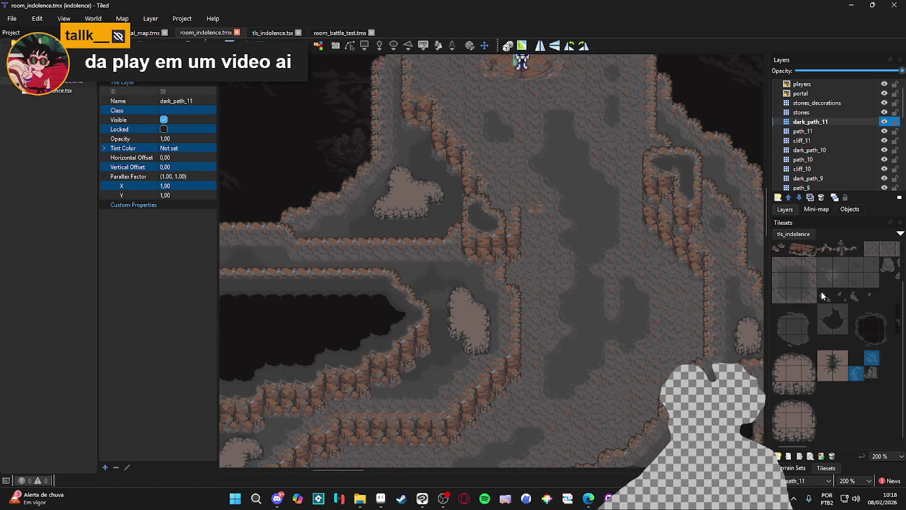
- Paint three darker_path terrain tiles onto the cave's central path
left_click(798, 468)
left_click(822, 344)
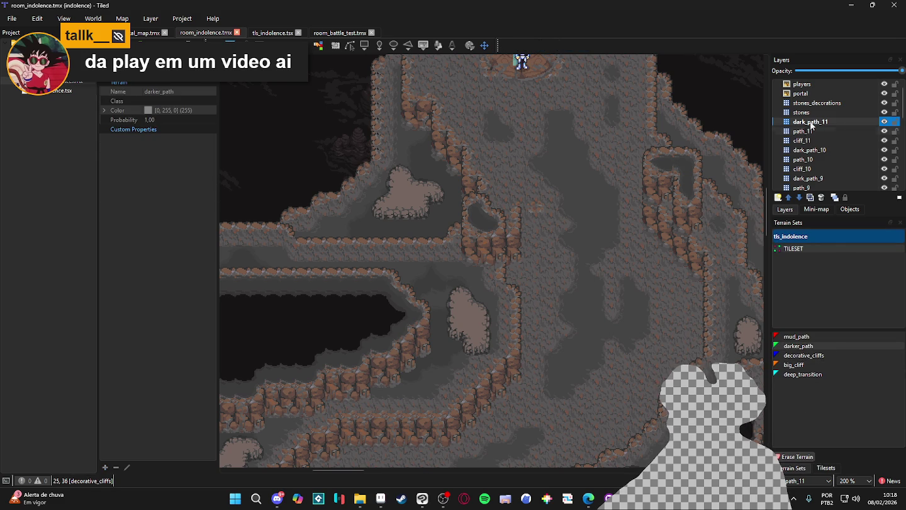
left_click(580, 190)
left_click(583, 220)
left_click(579, 181)
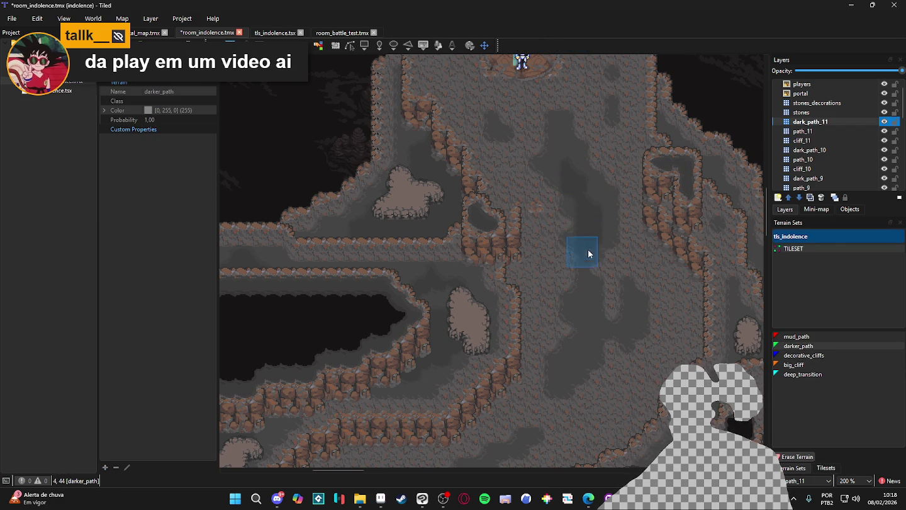
- Pan to another stretch of path and select the dark_path_10 layer
scroll(603, 321, "down", 15)
scroll(624, 207, "left", 8)
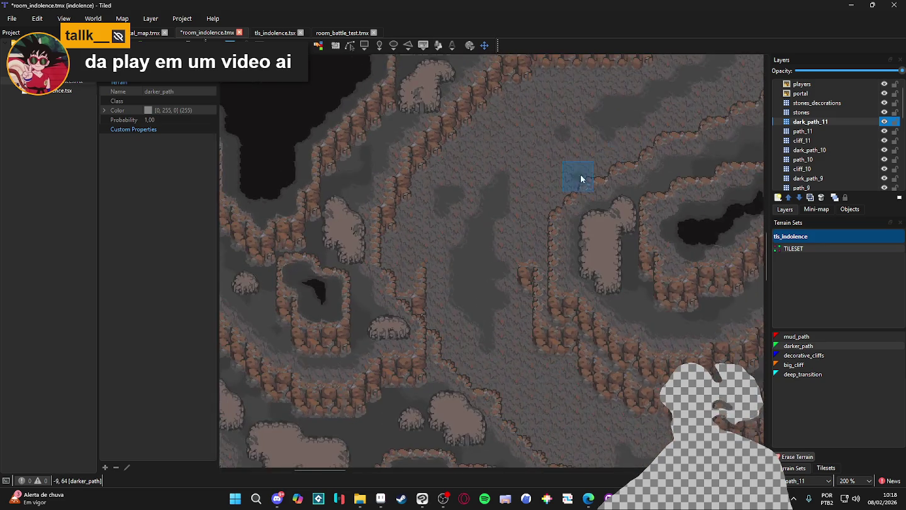
scroll(576, 158, "up", 3)
left_click_drag(522, 258, 526, 240)
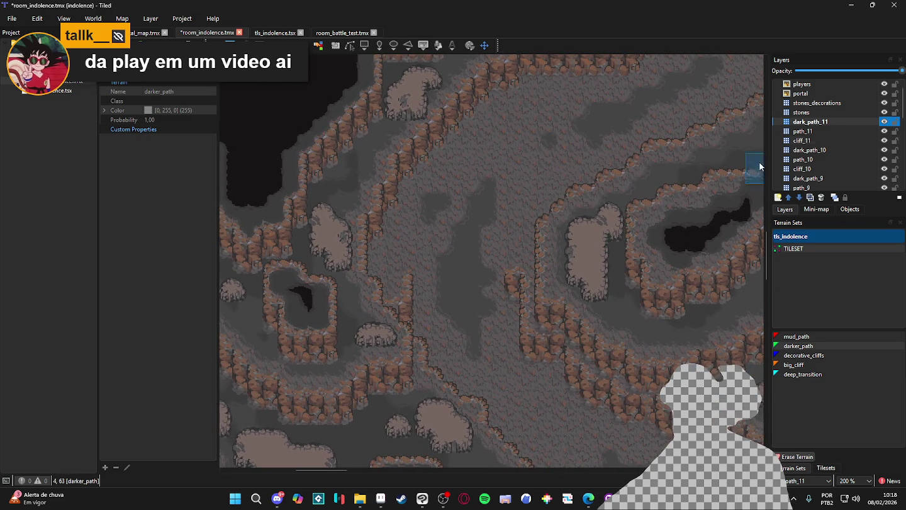
left_click(815, 150)
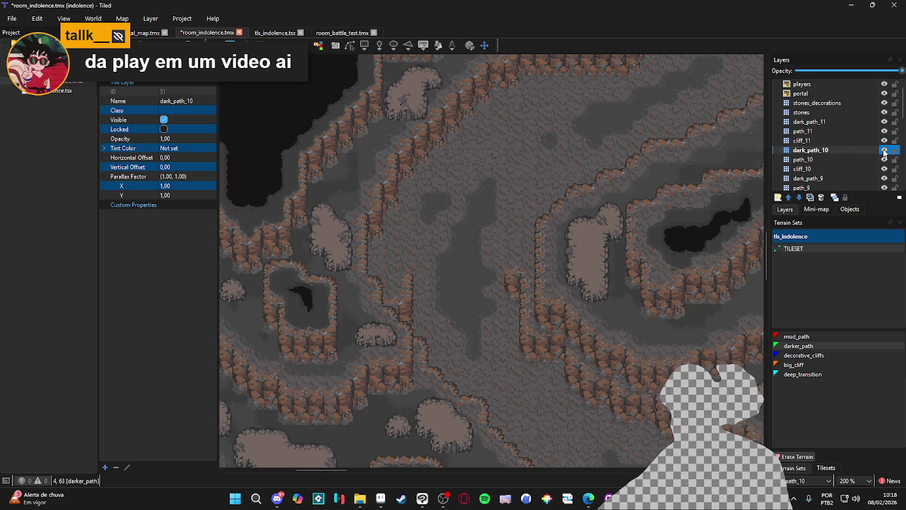
- Toggle dark_path_11 and path_11 visibility to compare floors, then reselect dark_path_11
left_click(884, 122)
left_click(884, 122)
left_click(885, 131)
left_click(885, 132)
left_click(885, 132)
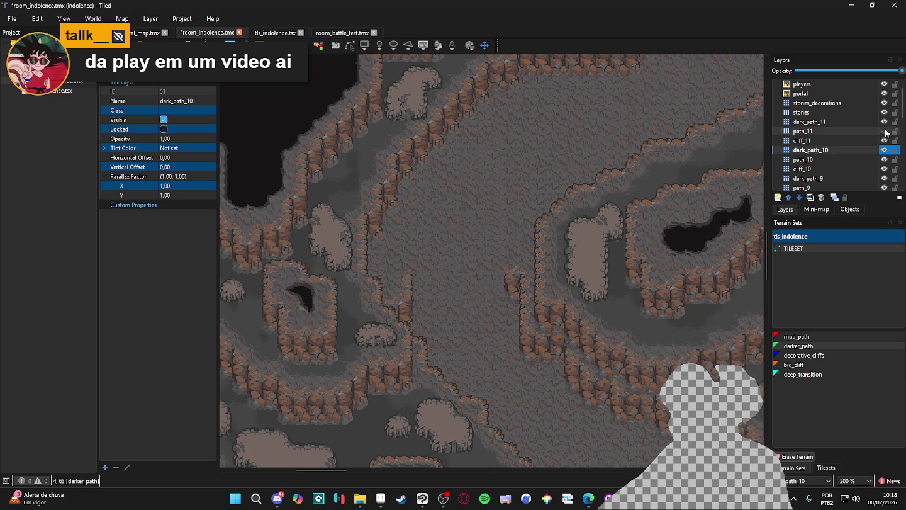
scroll(638, 218, "down", 2)
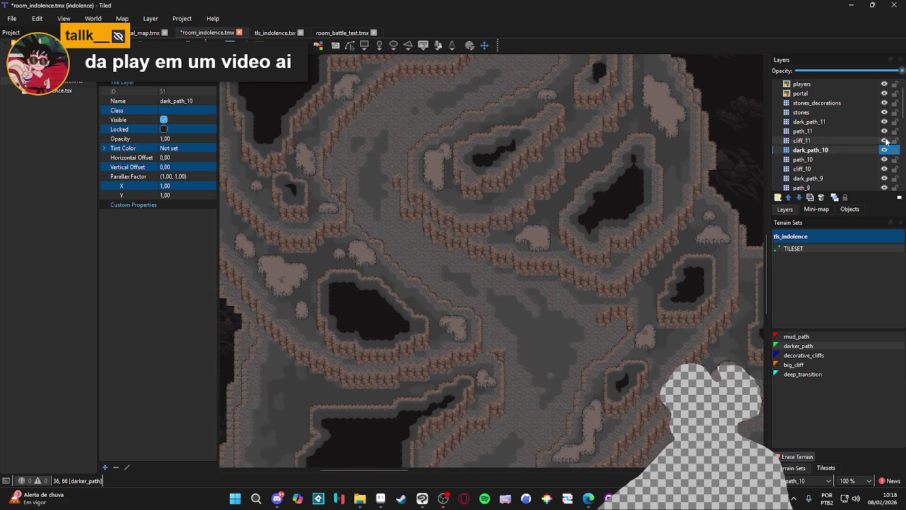
left_click(884, 131)
left_click(884, 130)
left_click(885, 131)
left_click(885, 131)
left_click(837, 122)
- Open a new browser window from the taskbar
scroll(416, 179, "up", 3)
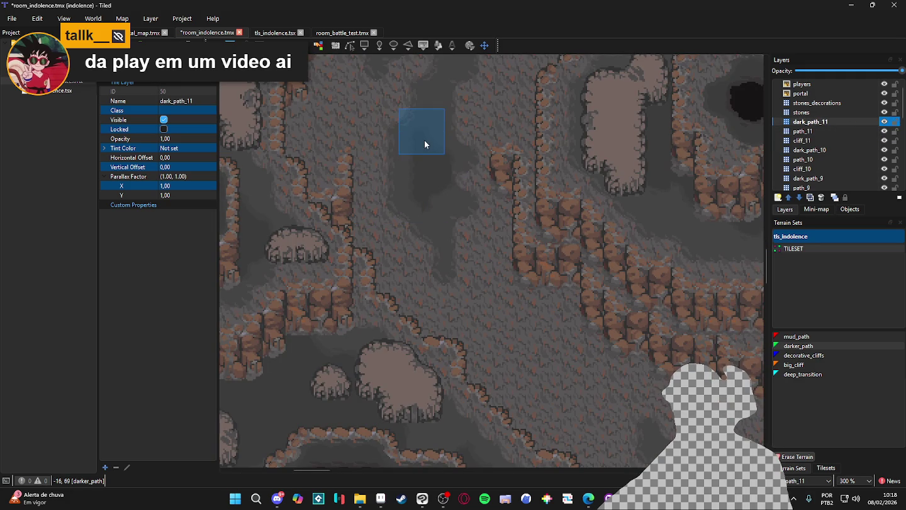
scroll(431, 178, "down", 1)
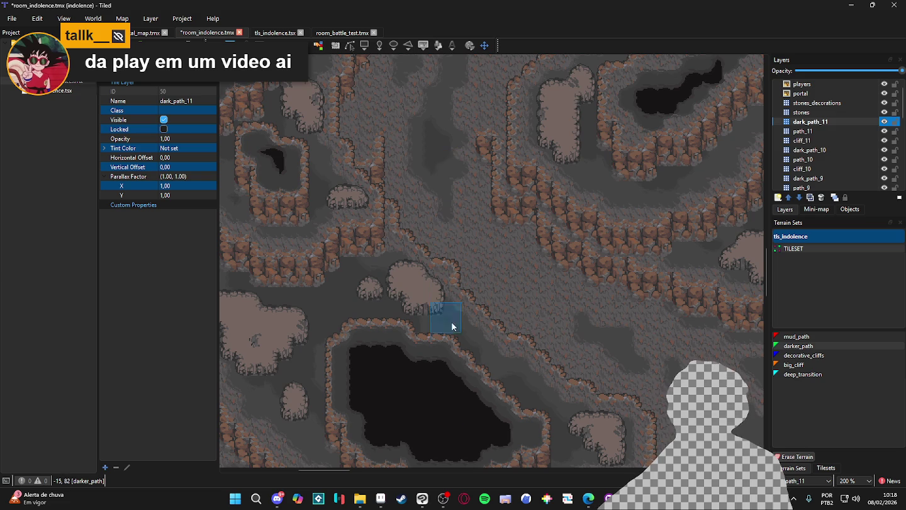
mouse_move(590, 494)
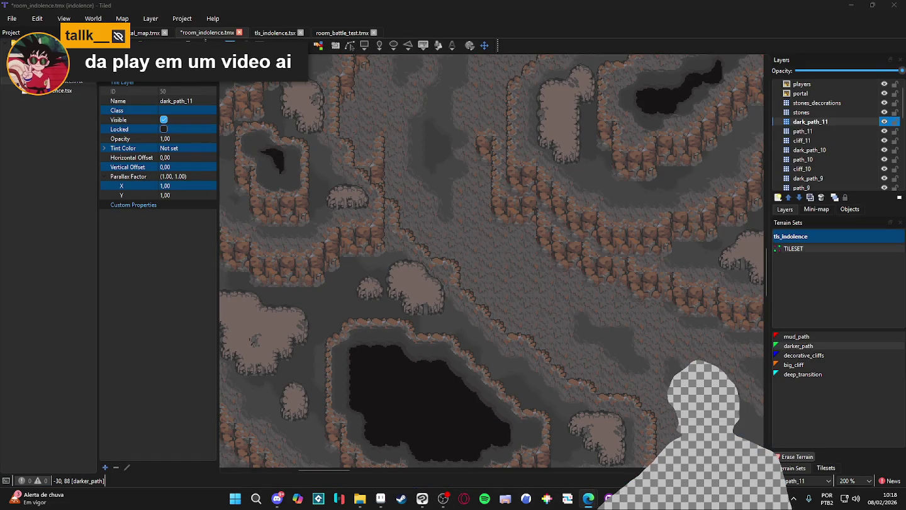
middle_click(589, 498)
- Rerun the YouTube search, open the 112 Garagem SUPER SLEEPER channel and show its videos
left_click(300, 288)
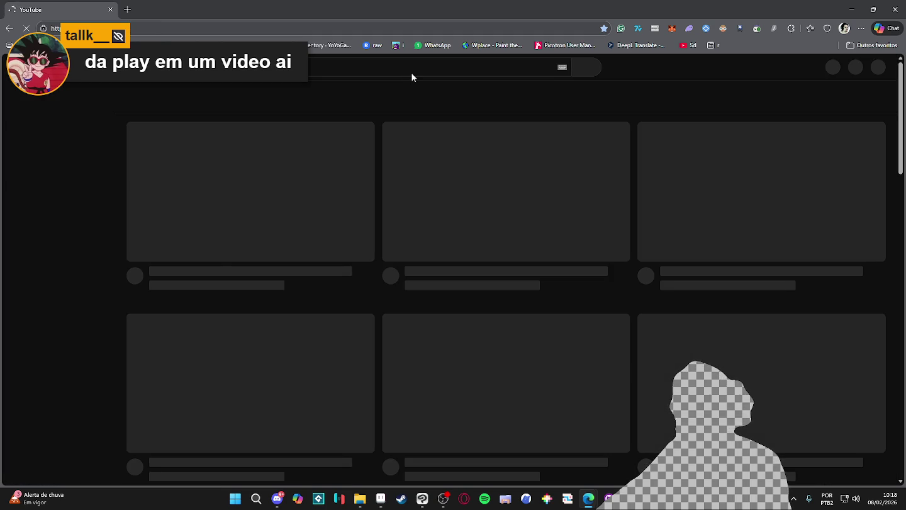
left_click(409, 72)
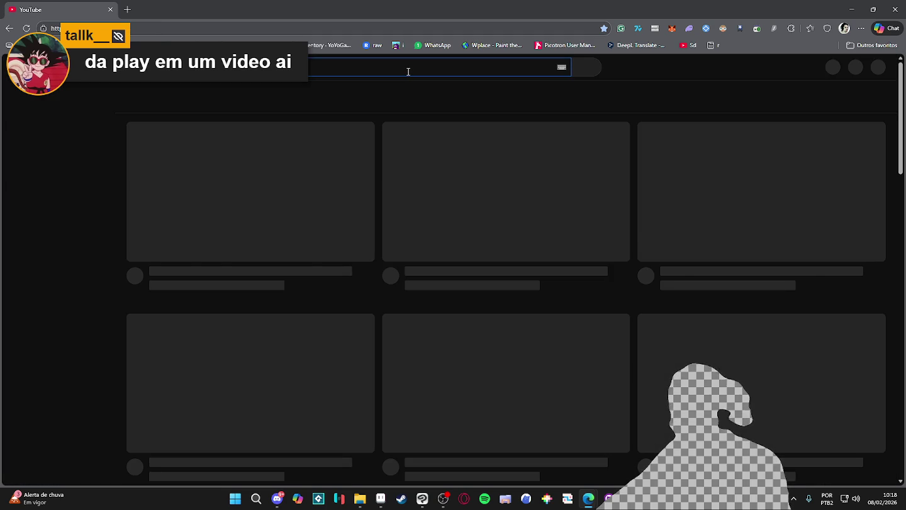
left_click(403, 94)
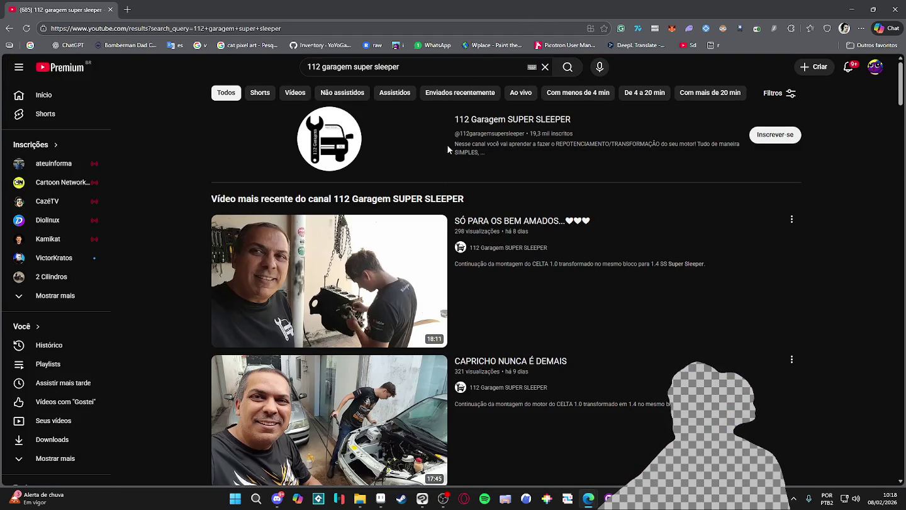
left_click(492, 121)
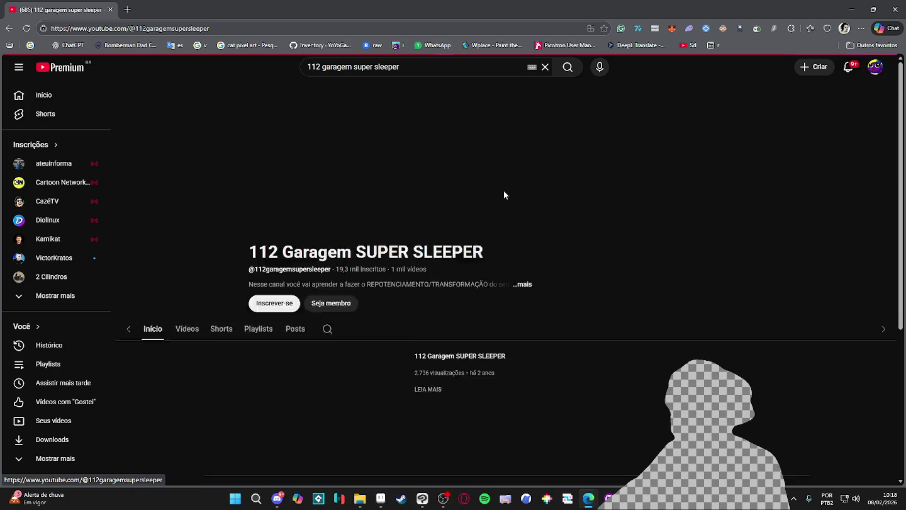
left_click(218, 395)
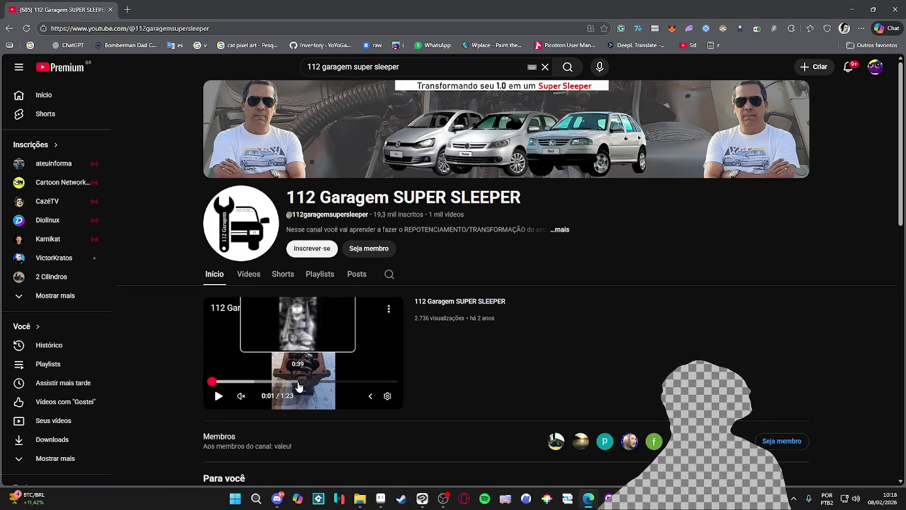
left_click(248, 274)
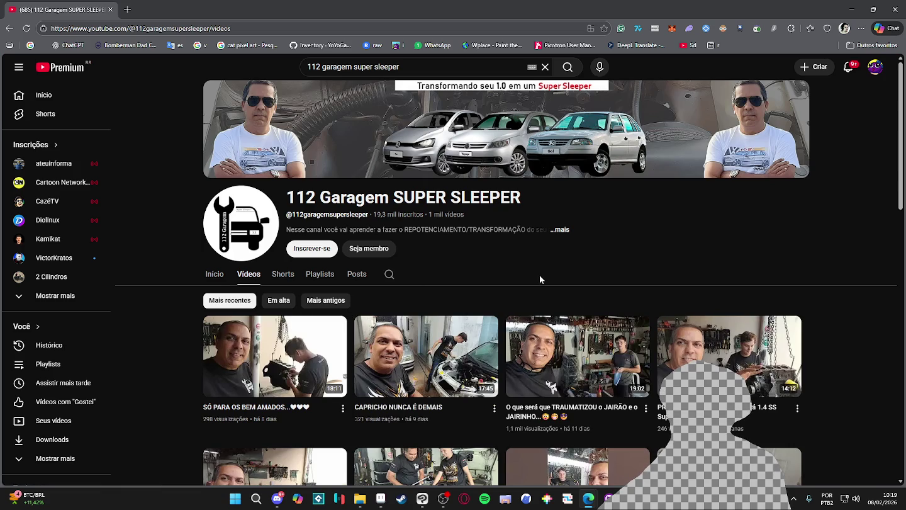
- Watch a workshop video, skipping ahead to about 1:11, then close the browser
left_click(561, 364)
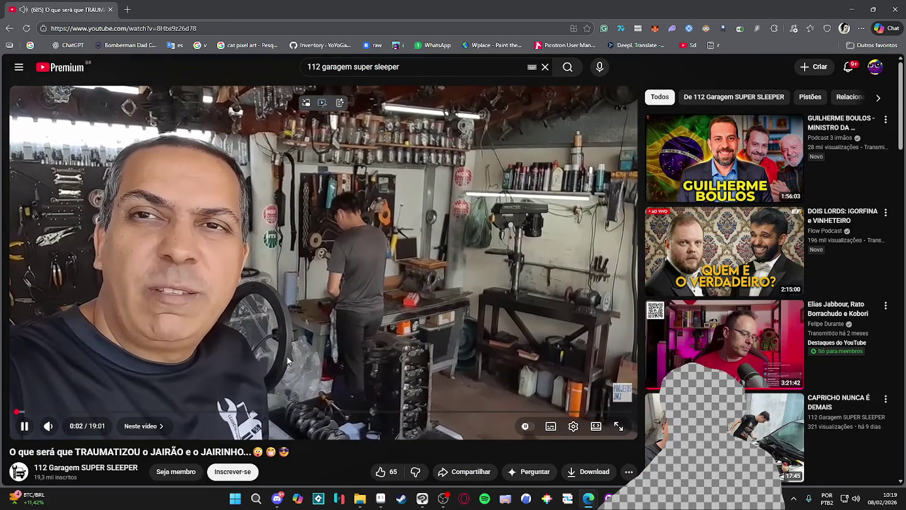
mouse_move(79, 428)
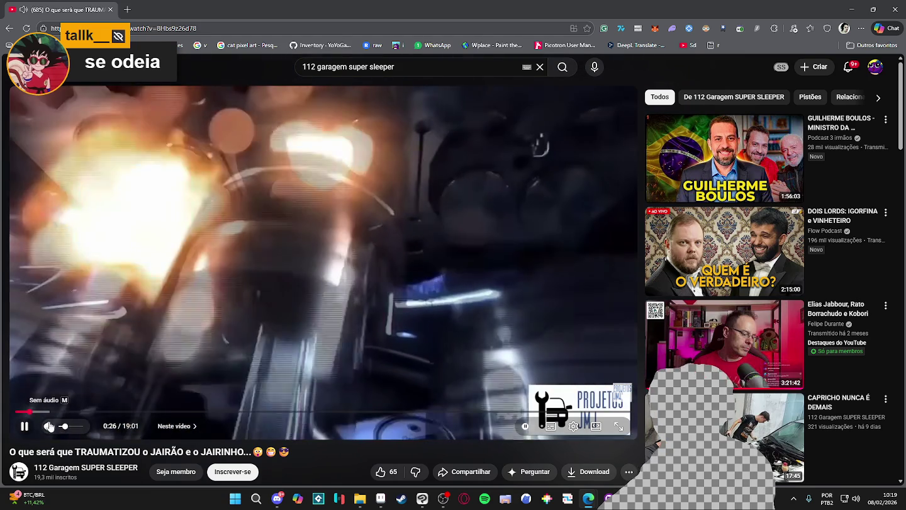
key("space")
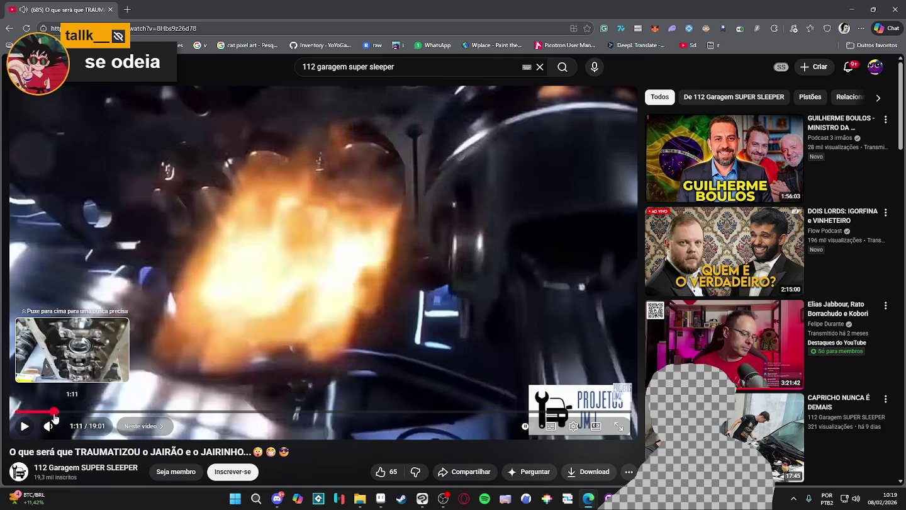
left_click(54, 410)
left_click(24, 427)
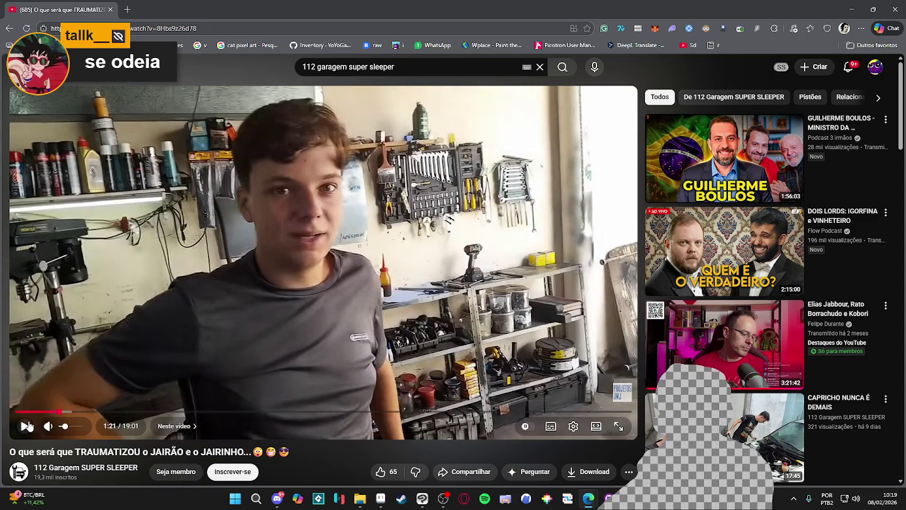
left_click(894, 9)
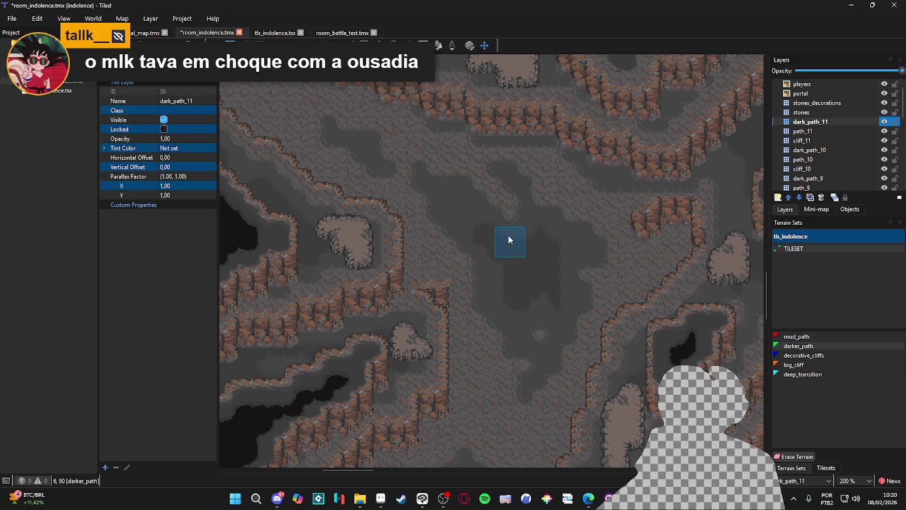
- Paint three darker_path patches on the cave floor after panning into position
mouse_move(513, 275)
left_mouse_down()
mouse_move(514, 222)
mouse_move(497, 197)
mouse_move(503, 160)
left_mouse_up()
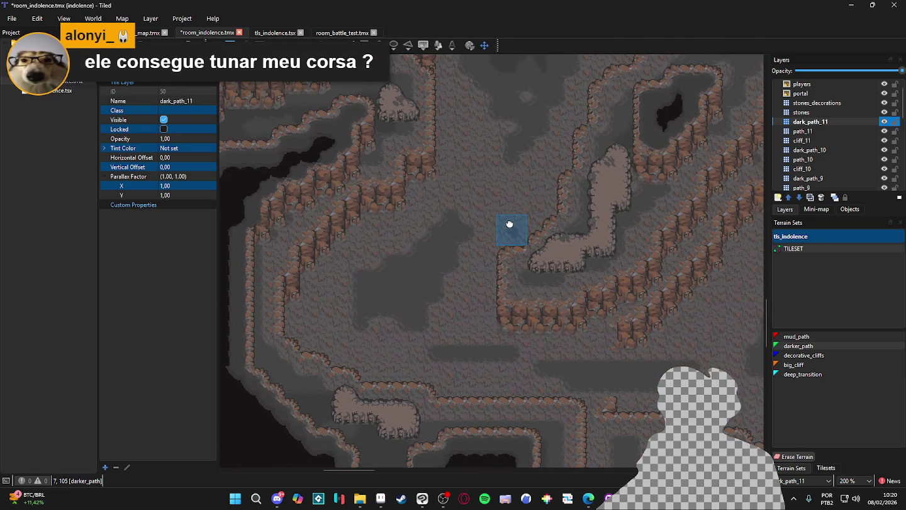
scroll(416, 268, "right", 5)
scroll(416, 267, "down", 2)
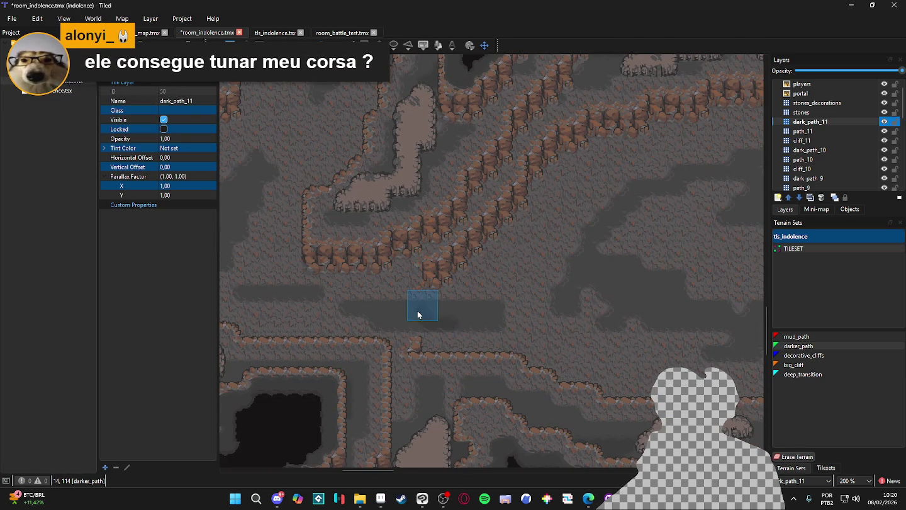
scroll(455, 320, "right", 10)
scroll(478, 314, "up", 3)
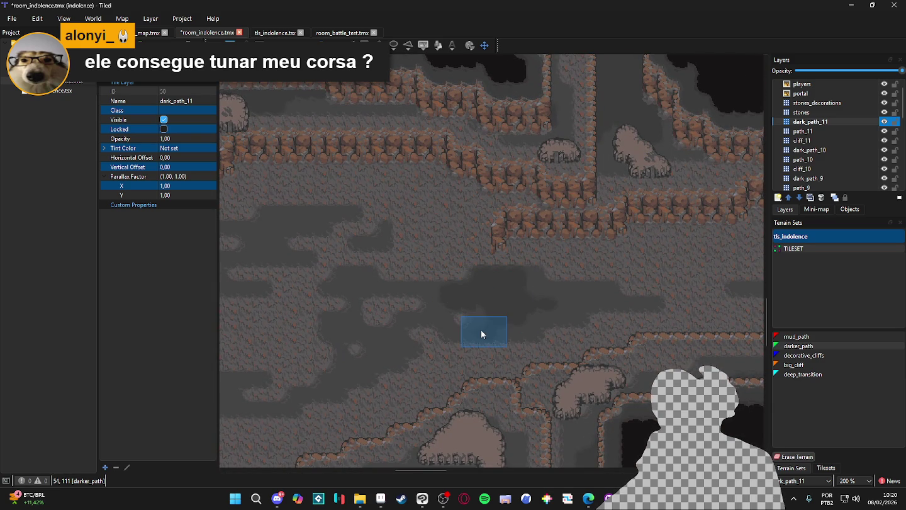
scroll(494, 330, "right", 12)
scroll(364, 333, "up", 3)
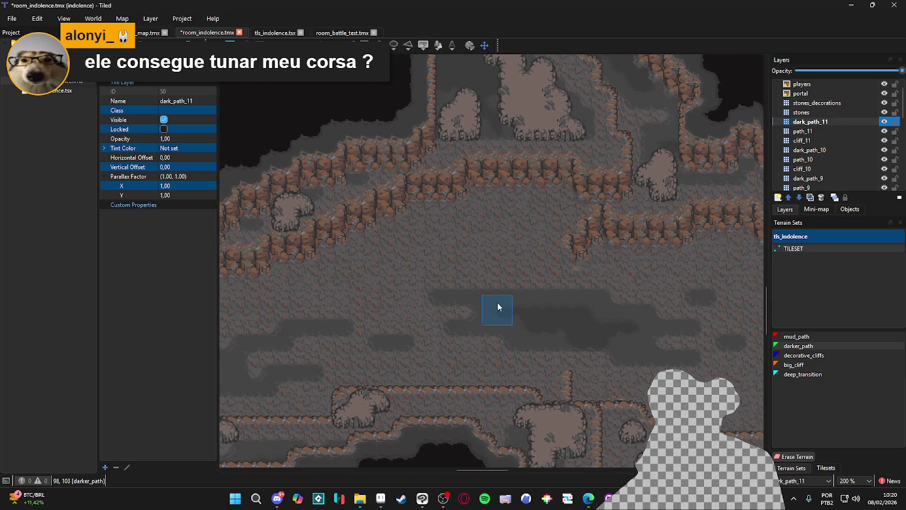
scroll(563, 309, "down", 2)
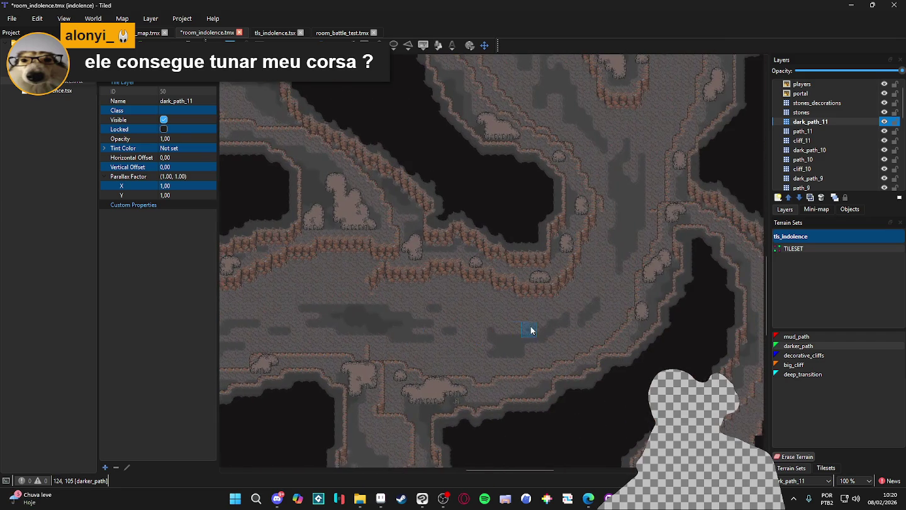
scroll(558, 291, "up", 2)
left_click(559, 292)
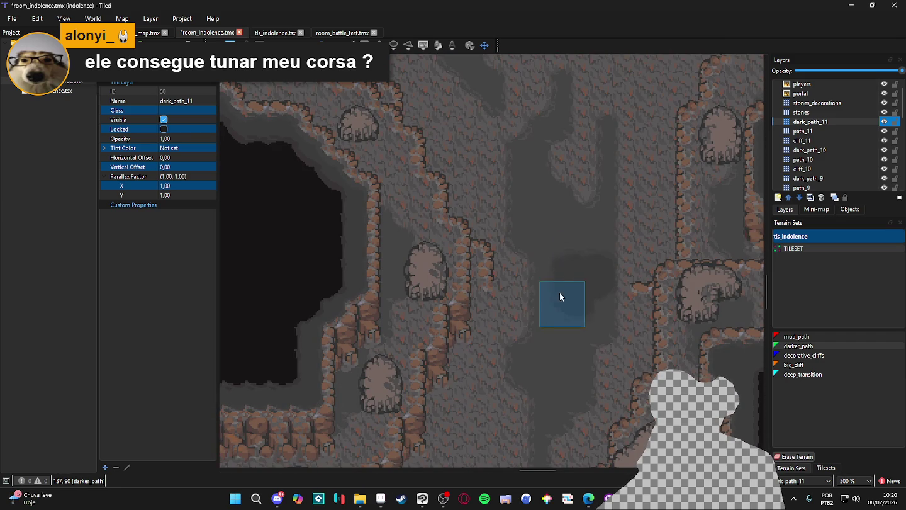
left_click(547, 202)
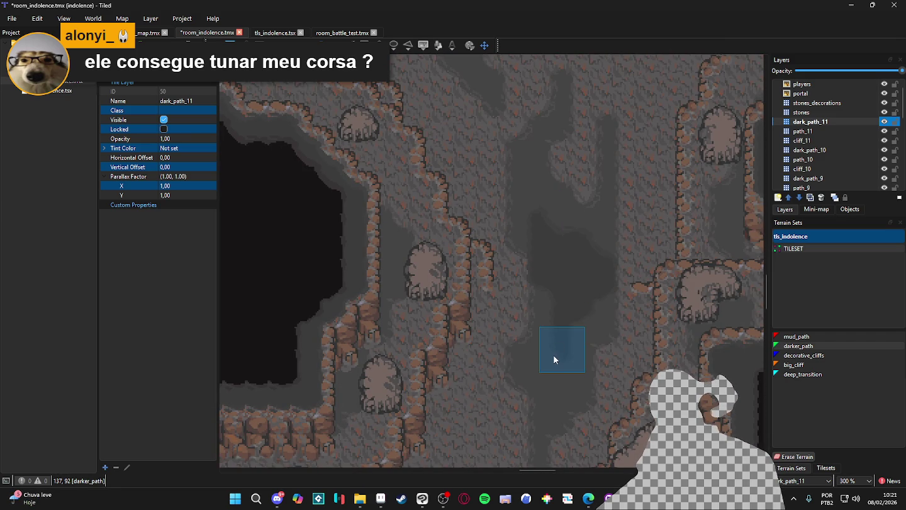
left_click(600, 308)
- Drag darker_path streaks along the corridor, upward and beside the existing patch
left_click_drag(568, 246, 555, 322)
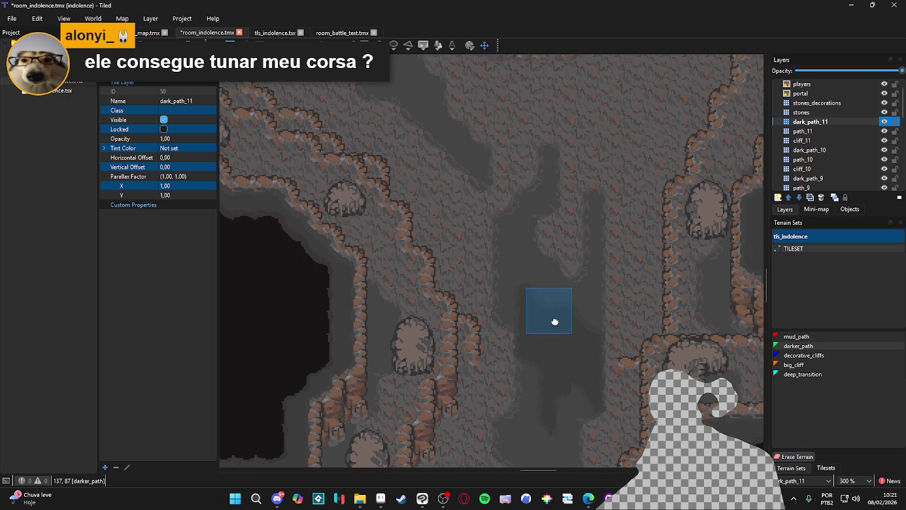
scroll(568, 292, "down", 3)
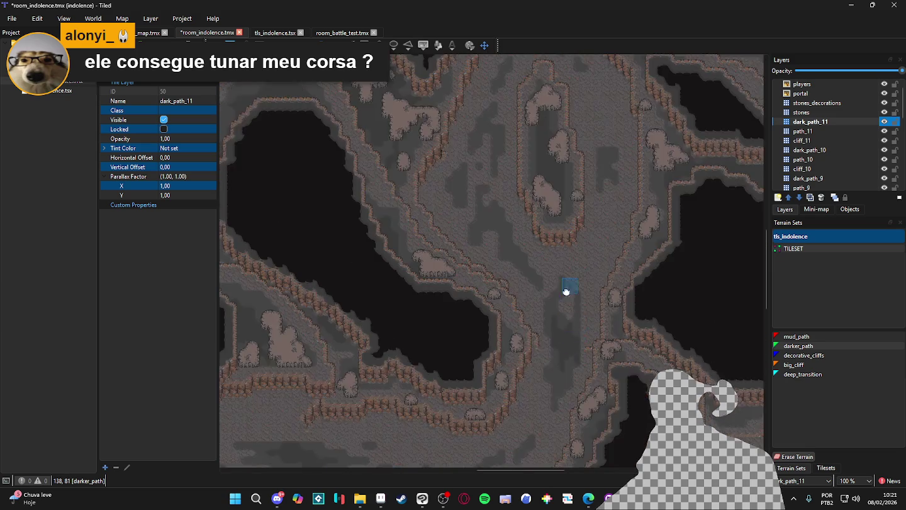
scroll(569, 292, "up", 3)
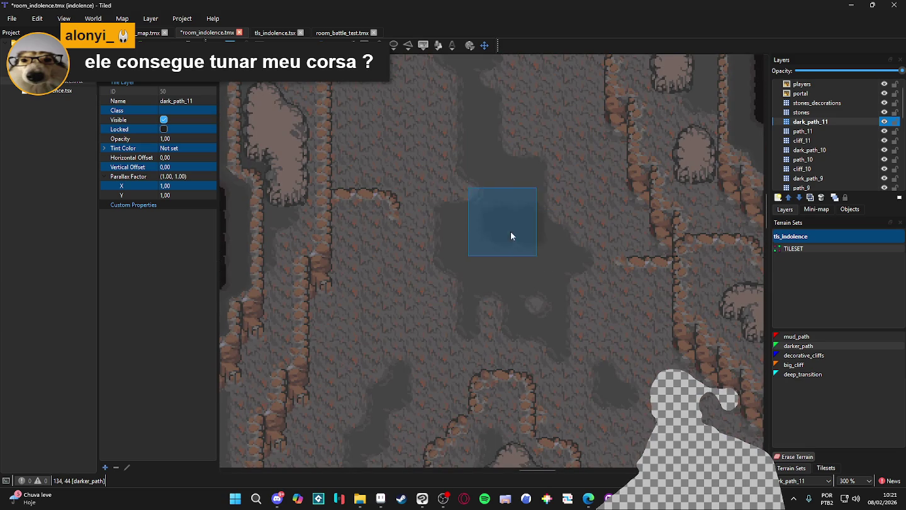
mouse_move(511, 232)
left_mouse_down()
mouse_move(496, 174)
mouse_move(536, 235)
left_mouse_up()
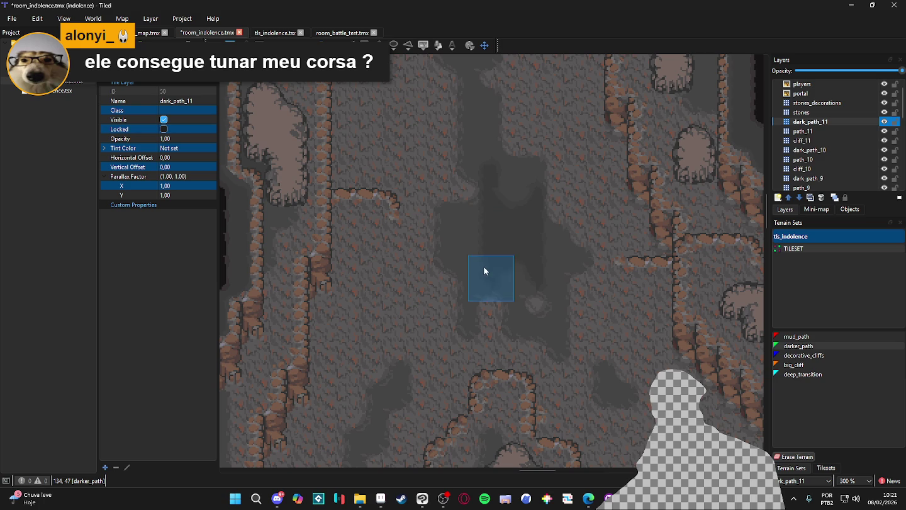
mouse_move(481, 232)
left_mouse_down()
mouse_move(468, 246)
mouse_move(484, 217)
mouse_move(489, 161)
left_mouse_up()
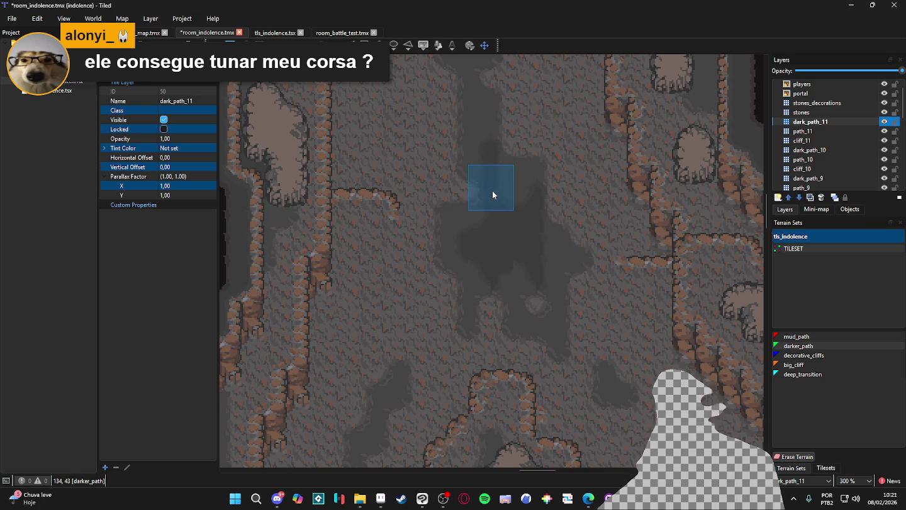
scroll(490, 196, "up", 1)
left_click_drag(470, 239, 413, 239)
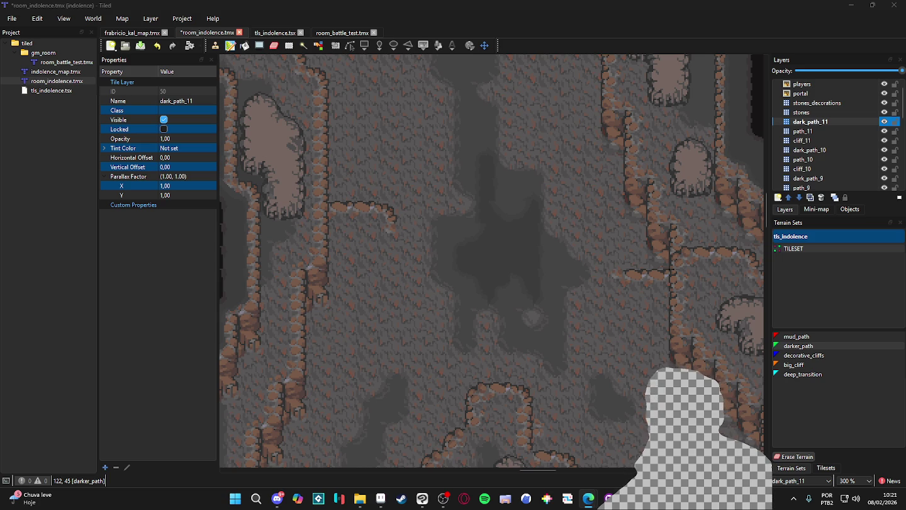
- Darken another floor tile with darker_path in a new map area
scroll(534, 214, "down", 4)
mouse_move(501, 149)
left_mouse_down()
mouse_move(472, 85)
mouse_move(542, 92)
mouse_move(696, 181)
mouse_move(666, 127)
mouse_move(627, 218)
mouse_move(550, 182)
mouse_move(563, 214)
left_mouse_up()
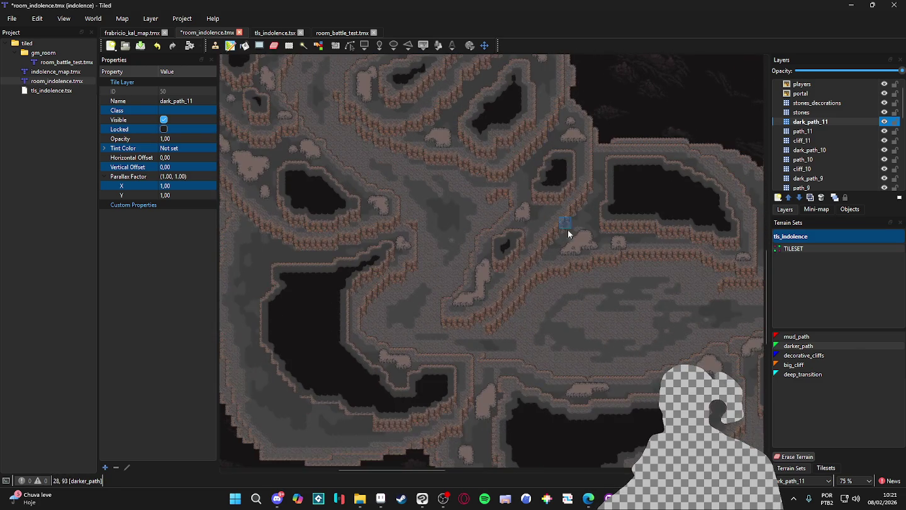
scroll(572, 334, "up", 3)
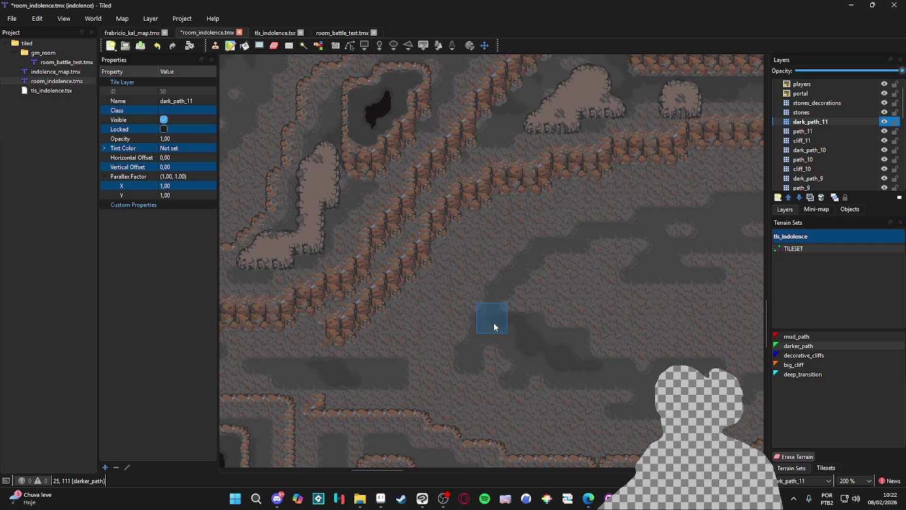
scroll(585, 299, "right", 3)
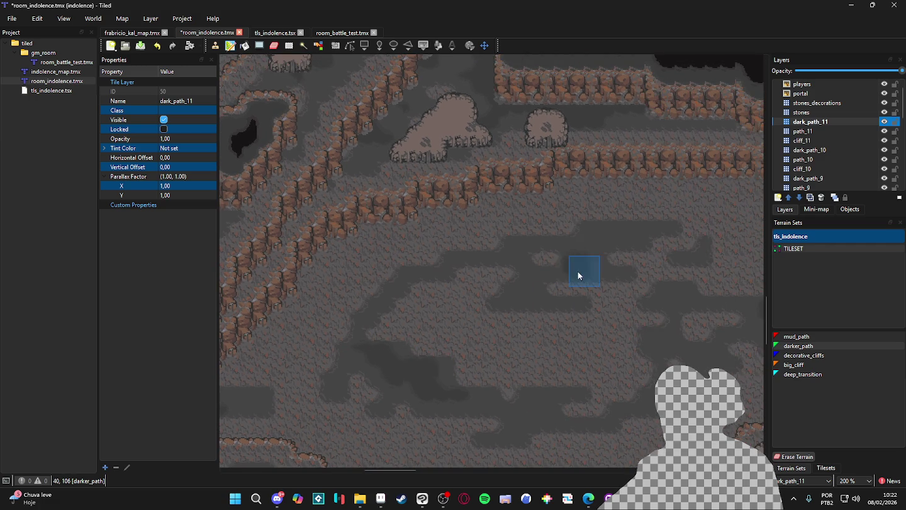
left_click(583, 259)
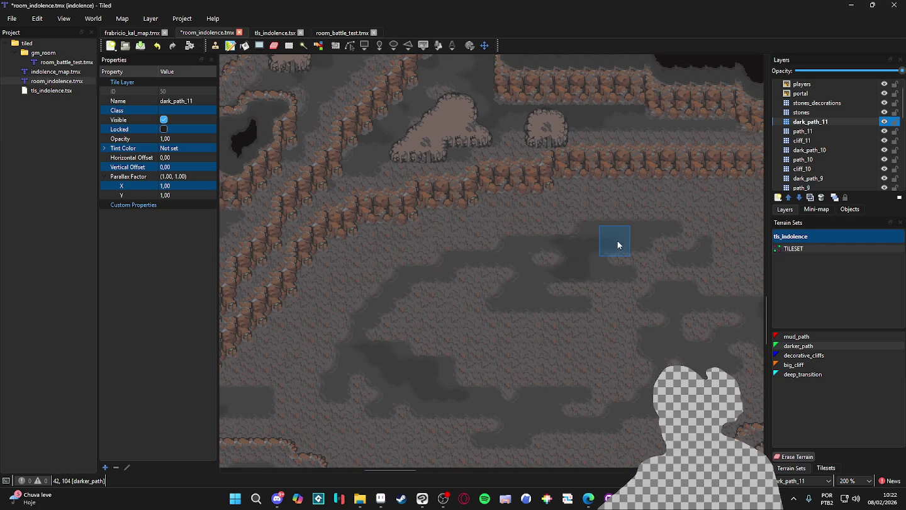
- Paint darker_path on the lower floor and further up to the right
scroll(535, 251, "right", 2)
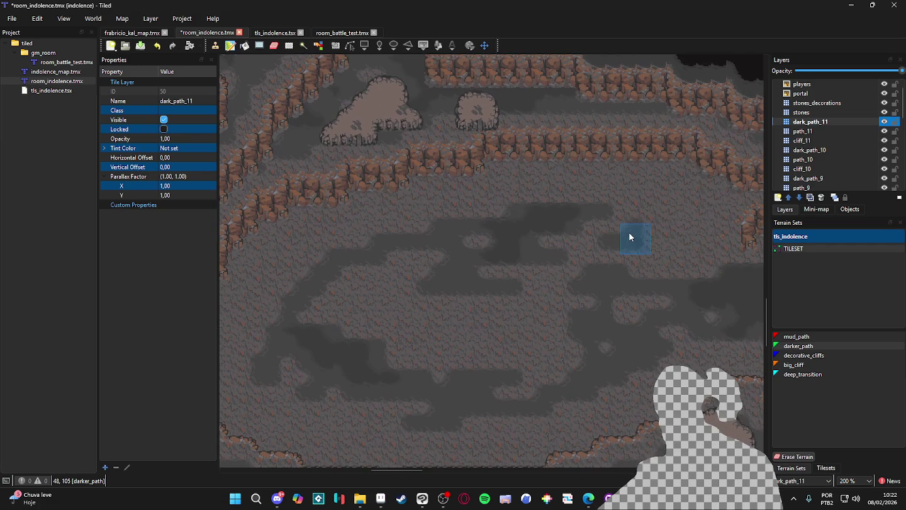
scroll(599, 283, "down", 2)
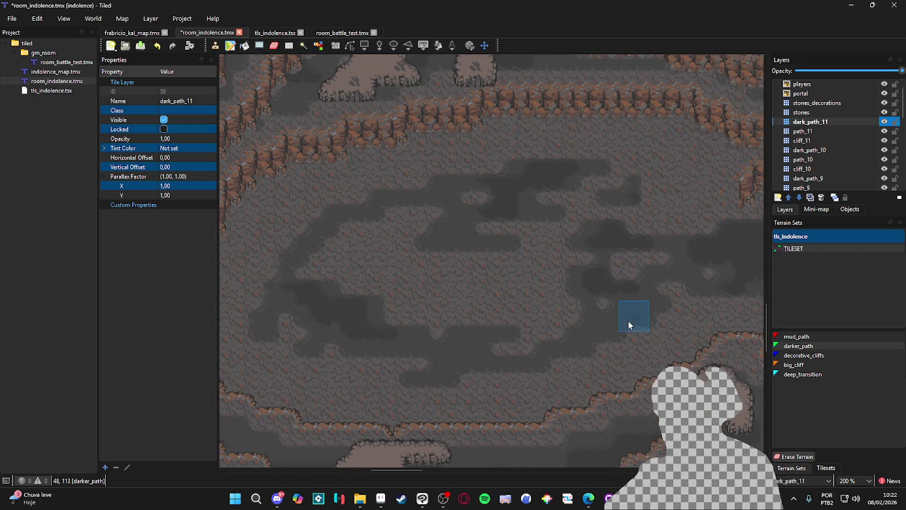
scroll(637, 305, "left", 1)
scroll(586, 327, "left", 2)
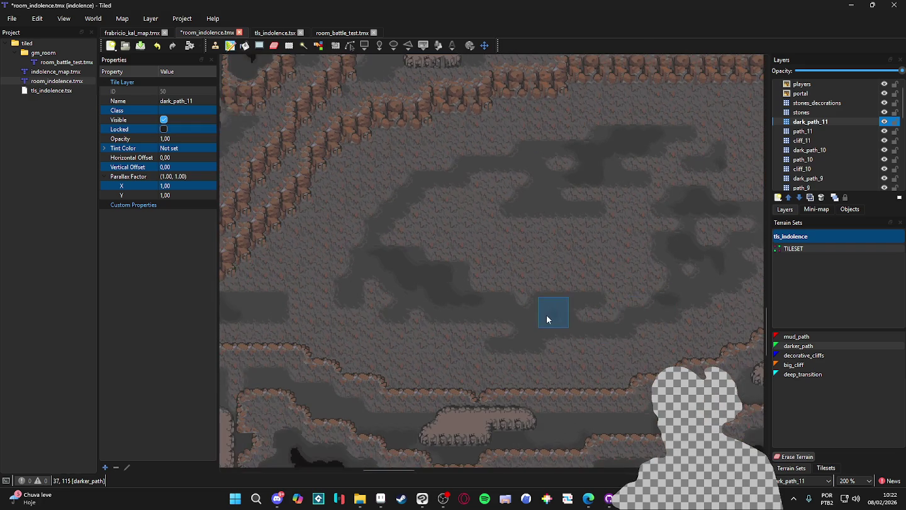
scroll(559, 325, "right", 5)
scroll(429, 331, "up", 2)
scroll(363, 340, "down", 1, "ctrl")
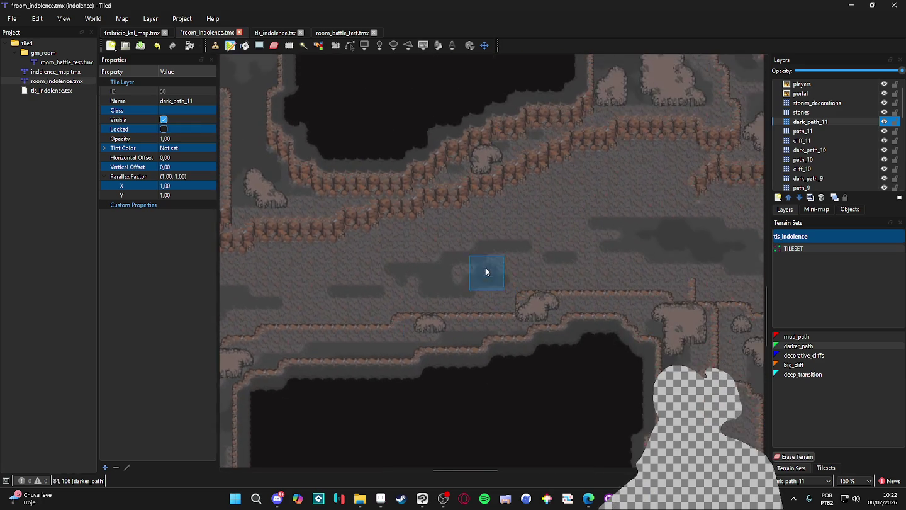
scroll(485, 272, "up", 1, "ctrl")
scroll(393, 286, "up", 1, "ctrl")
left_click_drag(462, 298, 484, 289)
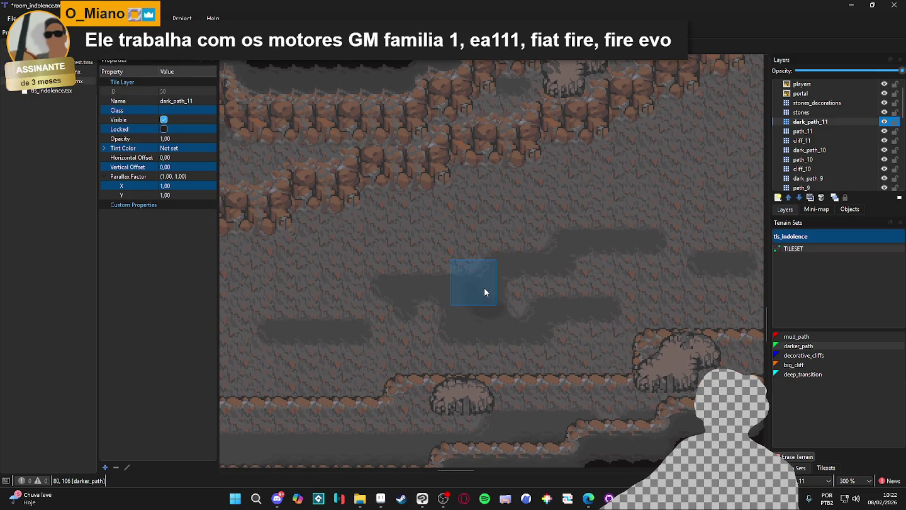
left_click(446, 292)
left_click(572, 243)
- Survey the cave around the players' start area and save the map with Ctrl+S
scroll(672, 300, "down", 3, "ctrl")
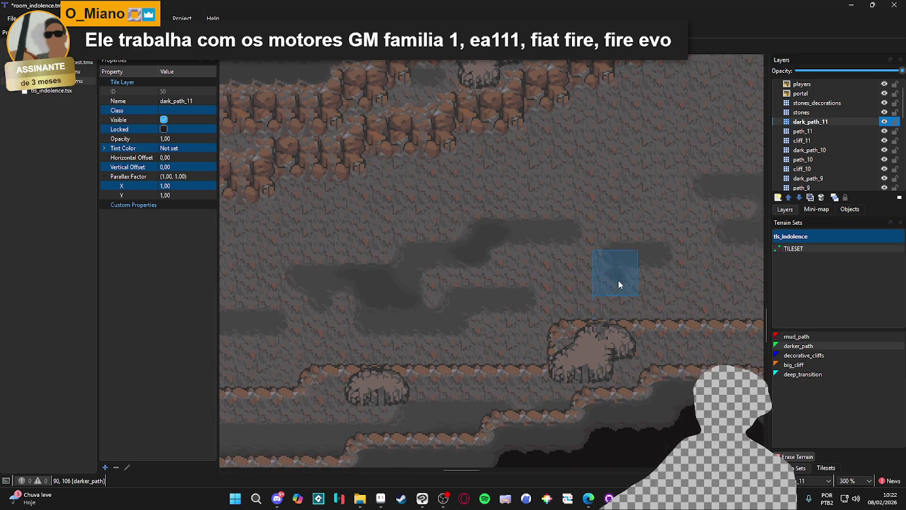
left_click_drag(513, 320, 627, 313)
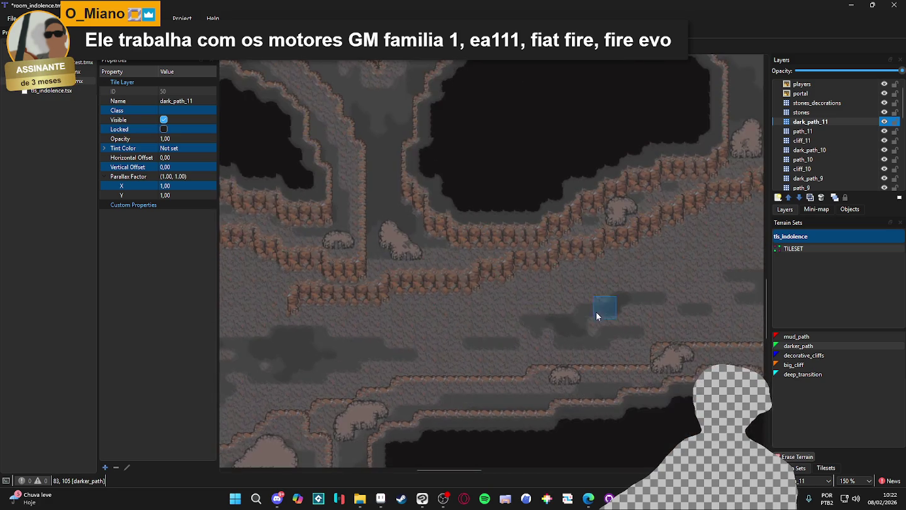
mouse_move(683, 308)
left_mouse_down()
mouse_move(694, 283)
mouse_move(552, 271)
mouse_move(529, 358)
left_mouse_up()
scroll(529, 330, "up", 1, "ctrl")
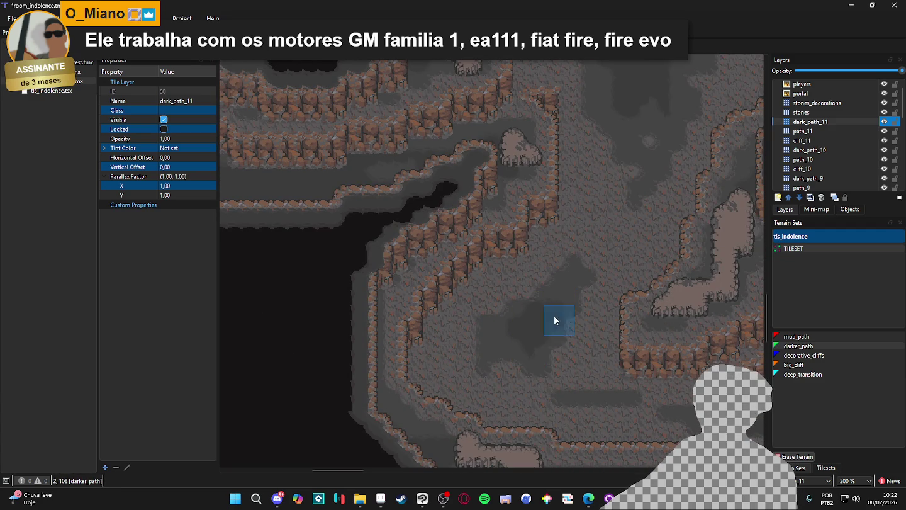
scroll(535, 302, "down", 3)
scroll(532, 276, "down", 1, "ctrl")
left_click_drag(479, 337, 459, 387)
scroll(459, 388, "up", 10)
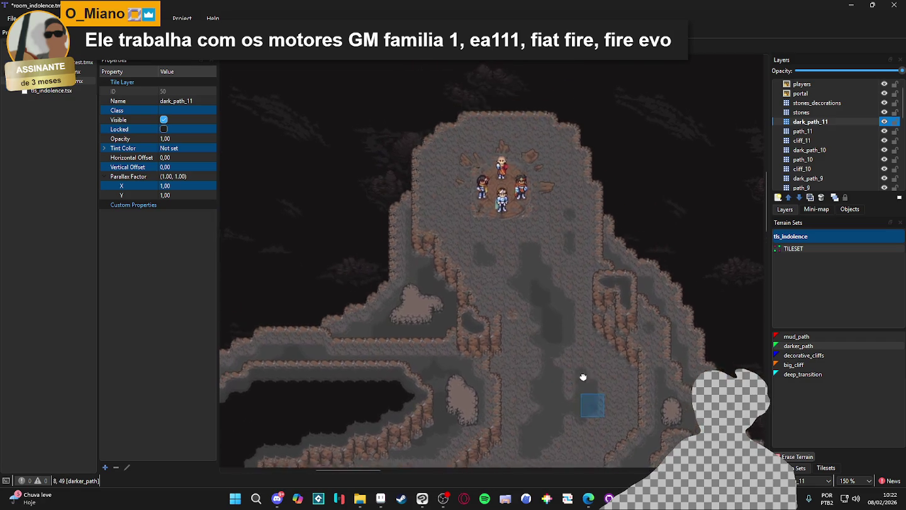
scroll(566, 212, "down", 6)
scroll(446, 207, "down", 3)
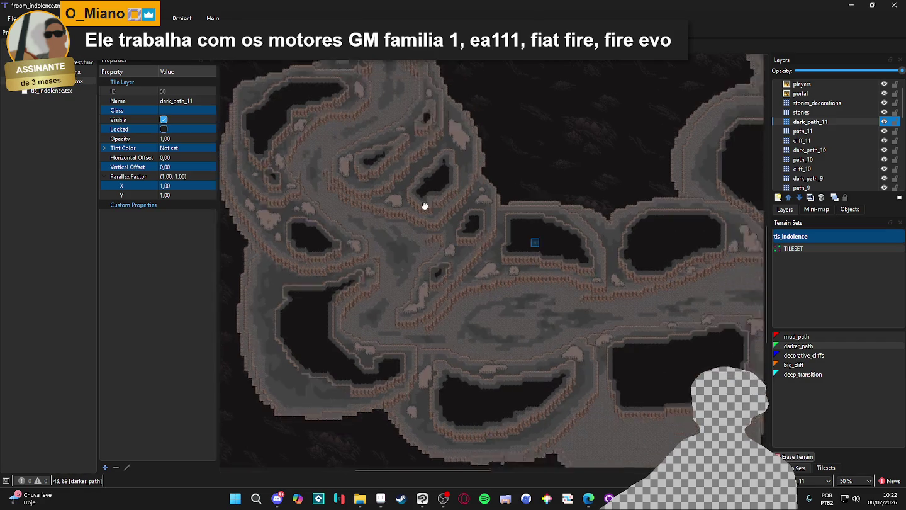
scroll(651, 266, "up", 1)
left_click_drag(558, 303, 401, 304)
scroll(401, 304, "up", 10)
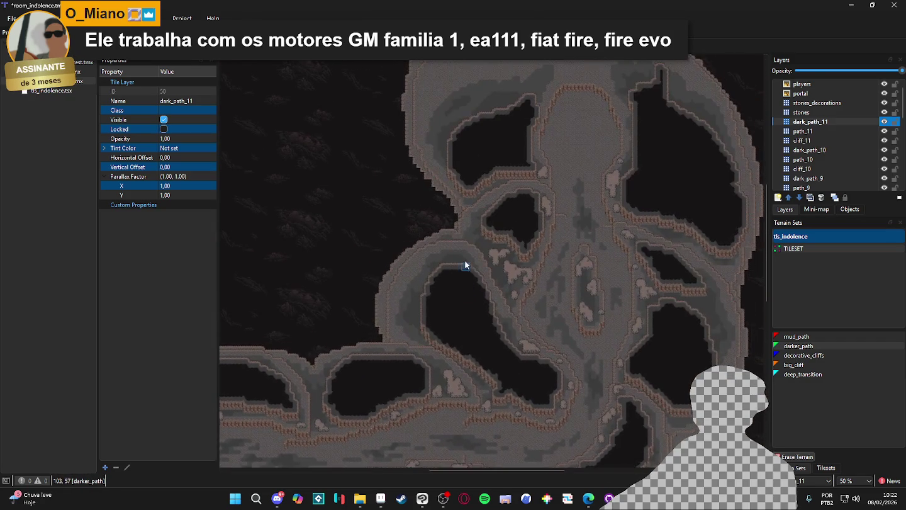
scroll(399, 274, "up", 6)
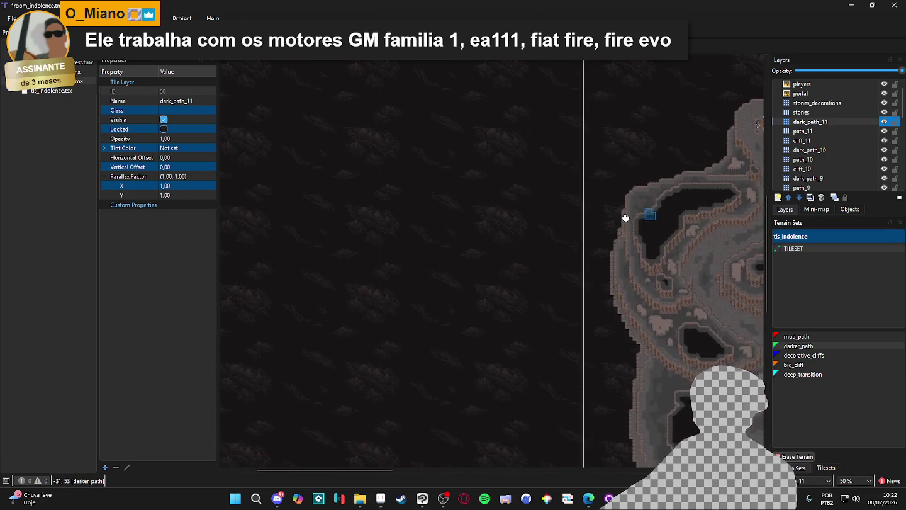
scroll(395, 314, "down", 4)
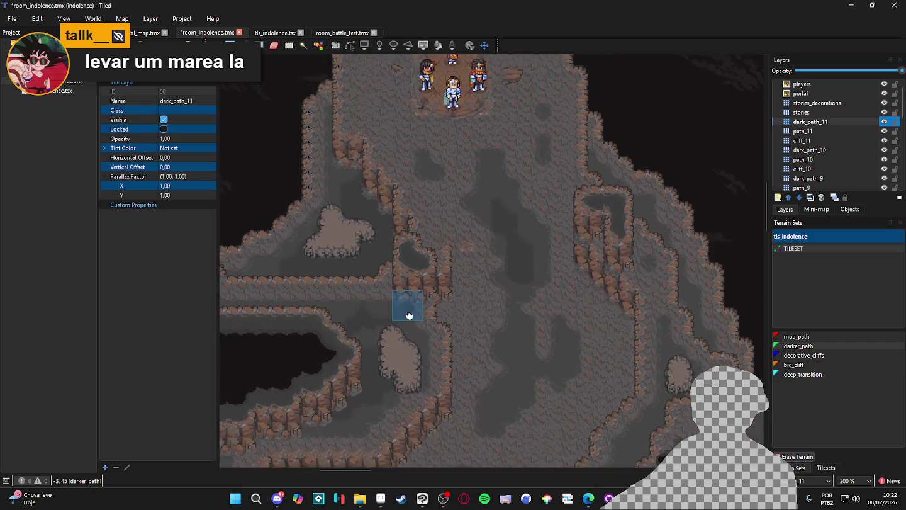
scroll(466, 311, "up", 4)
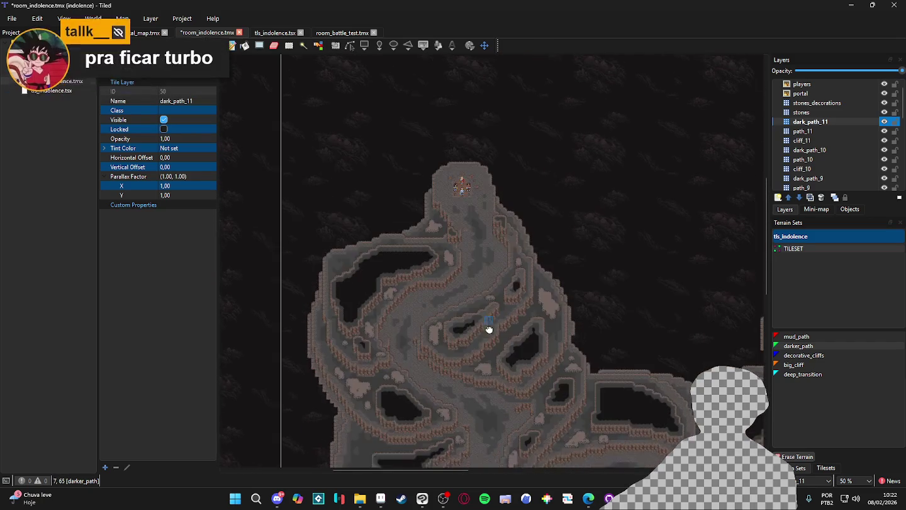
key("ctrl+s")
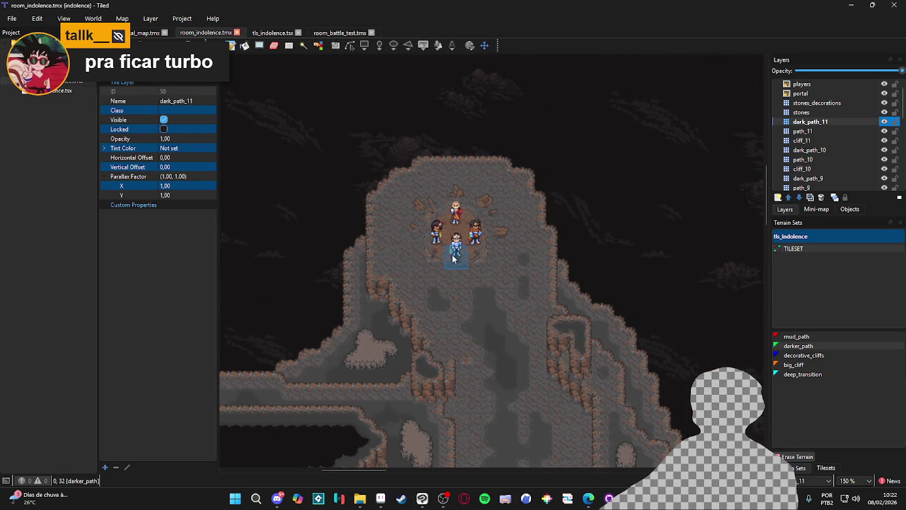
scroll(449, 251, "up", 1)
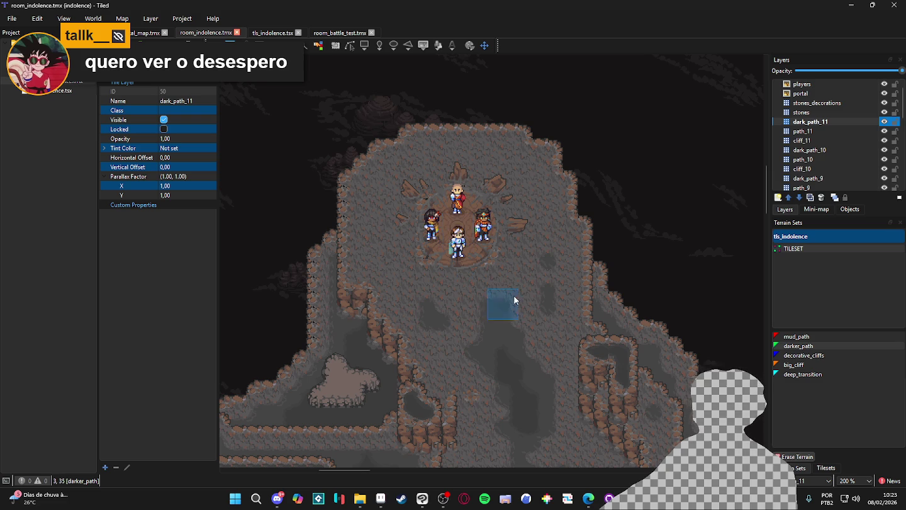
scroll(536, 328, "down", 5)
scroll(525, 236, "down", 3)
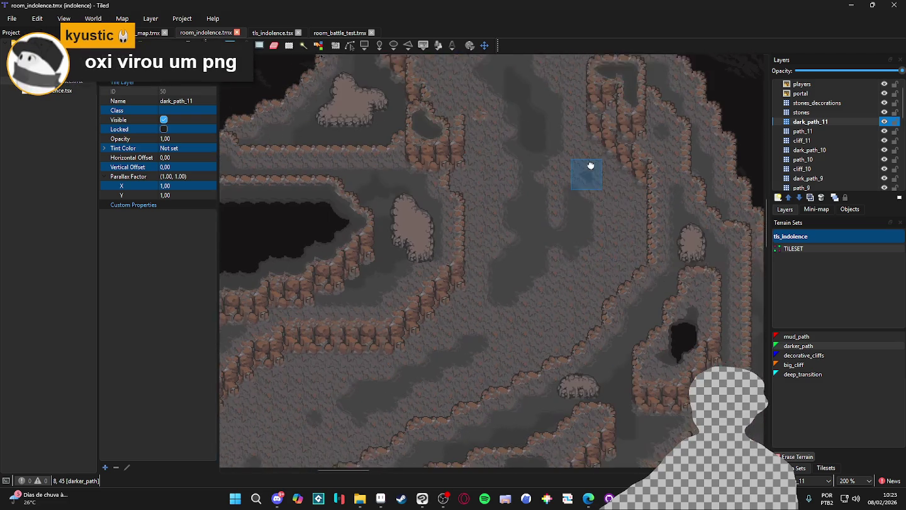
scroll(529, 243, "up", 1)
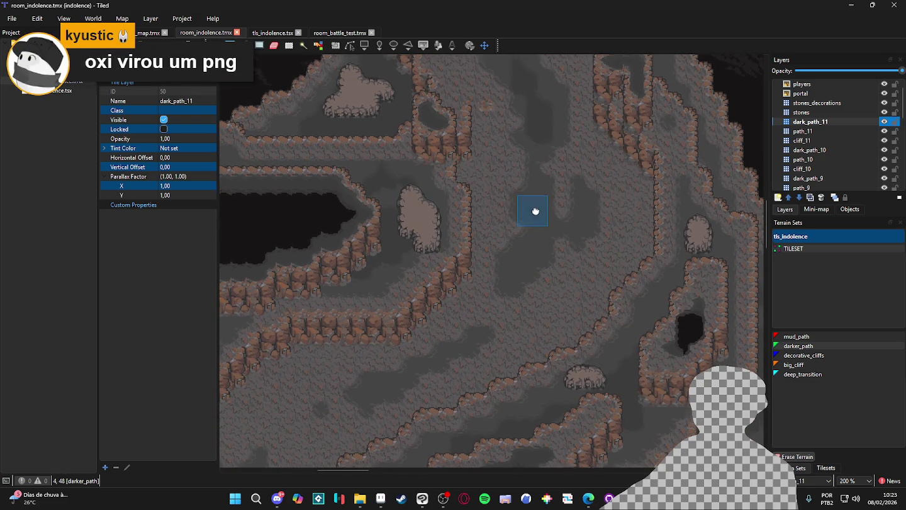
mouse_move(431, 239)
left_mouse_down()
mouse_move(536, 207)
mouse_move(553, 231)
left_mouse_up()
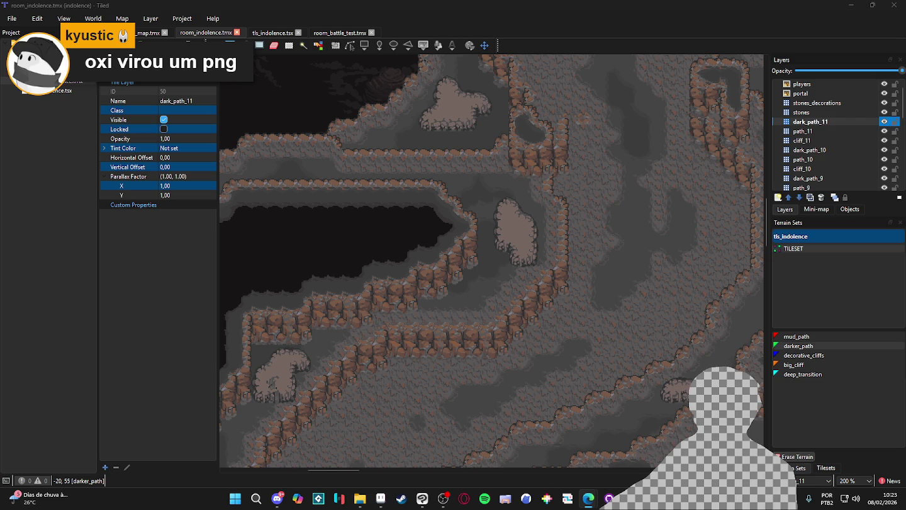
scroll(315, 301, "down", 2)
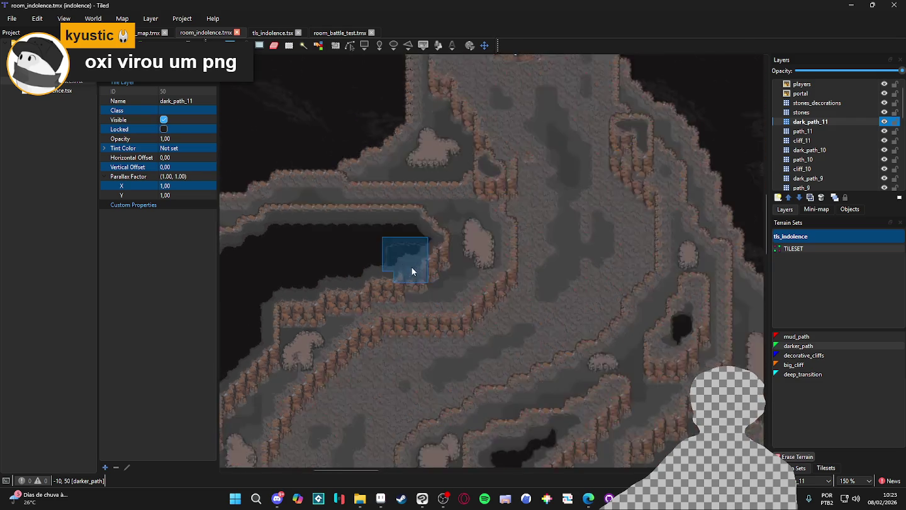
scroll(417, 290, "up", 1)
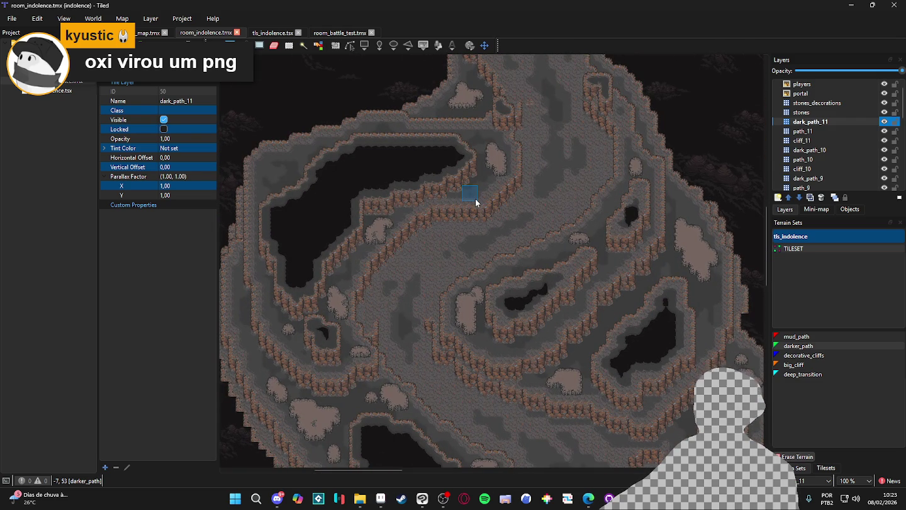
scroll(490, 161, "up", 3)
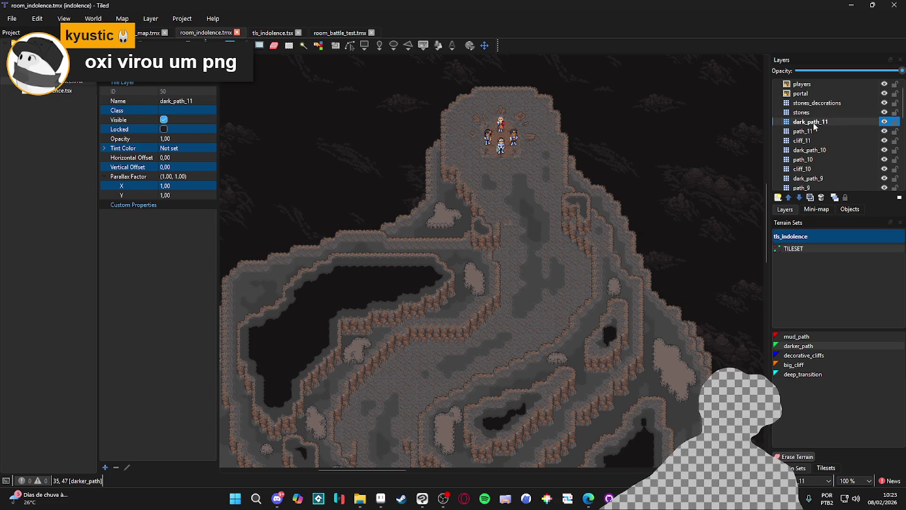
- Add a path_decorations tile layer above dark_path_11, save, and show the Tilesets panel
left_click(778, 197)
left_click(793, 210)
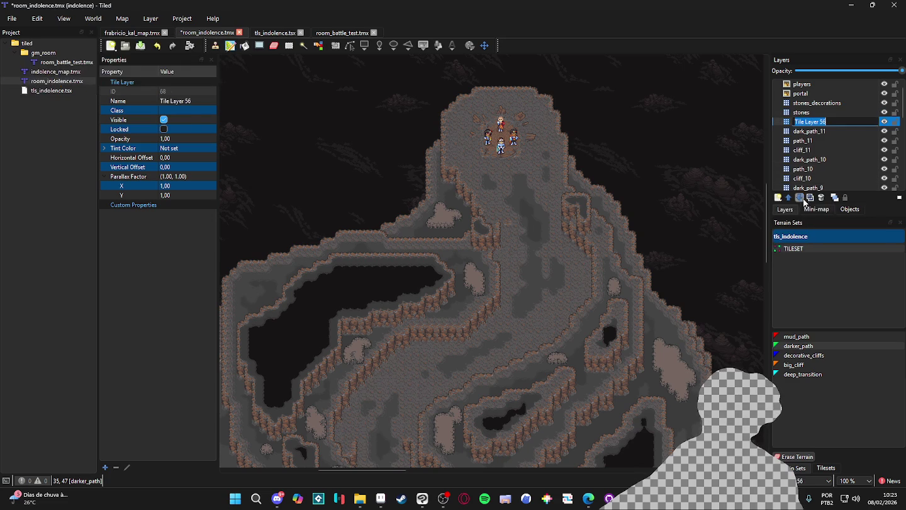
type("path_decora")
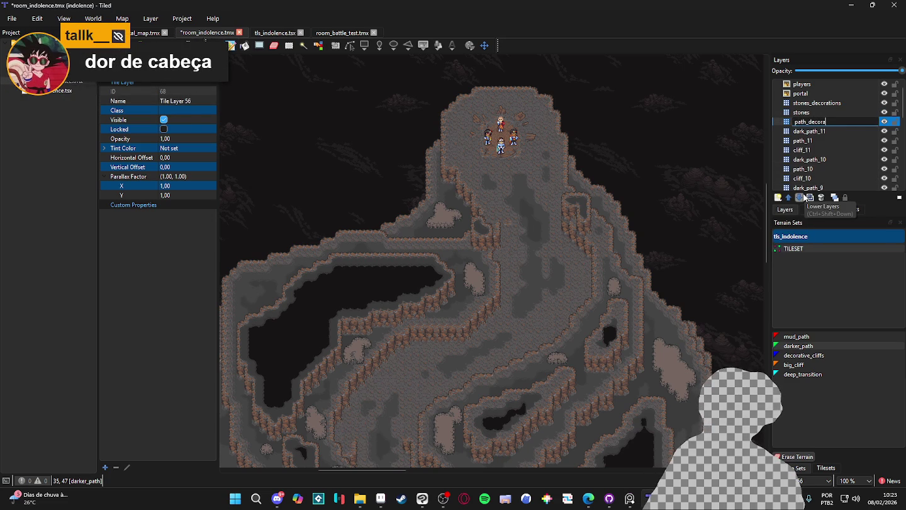
type("tions")
key("Return")
key("ctrl+s")
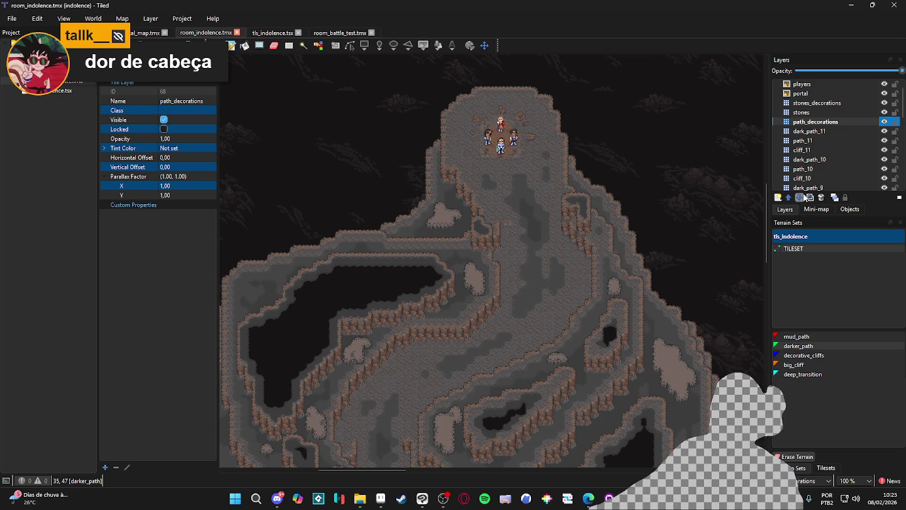
left_click(824, 467)
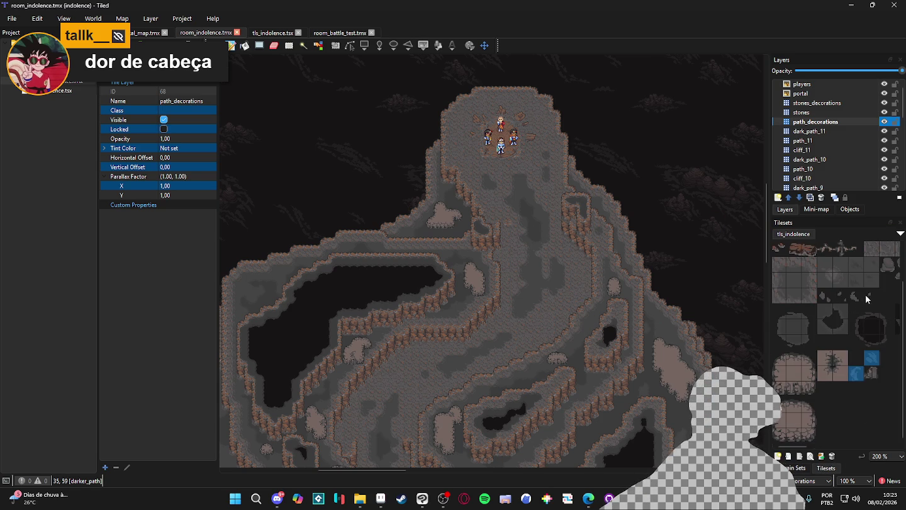
- Select a 2x2 pebble block minus its bottom-left tile and stamp it onto the cave path
scroll(866, 298, "down", 1)
mouse_move(850, 264)
left_mouse_down()
mouse_move(867, 264)
mouse_move(869, 276)
left_mouse_up()
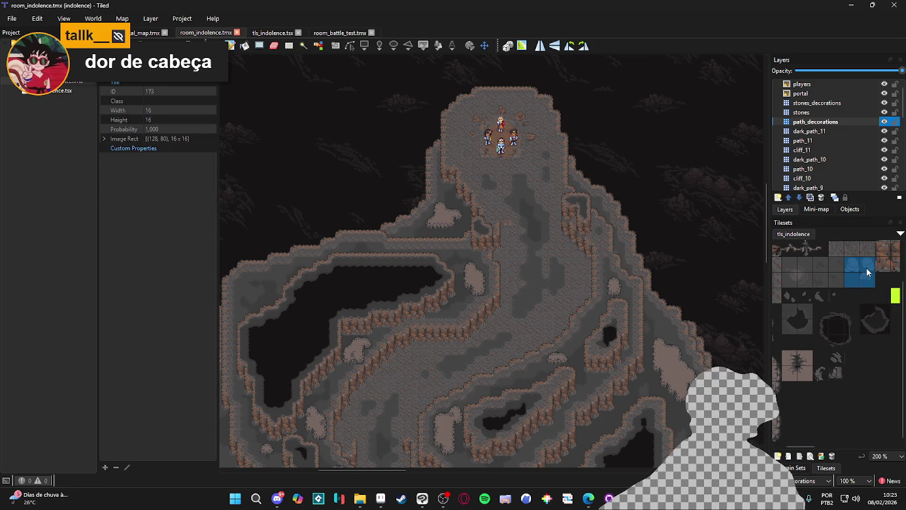
left_click(852, 280, "ctrl")
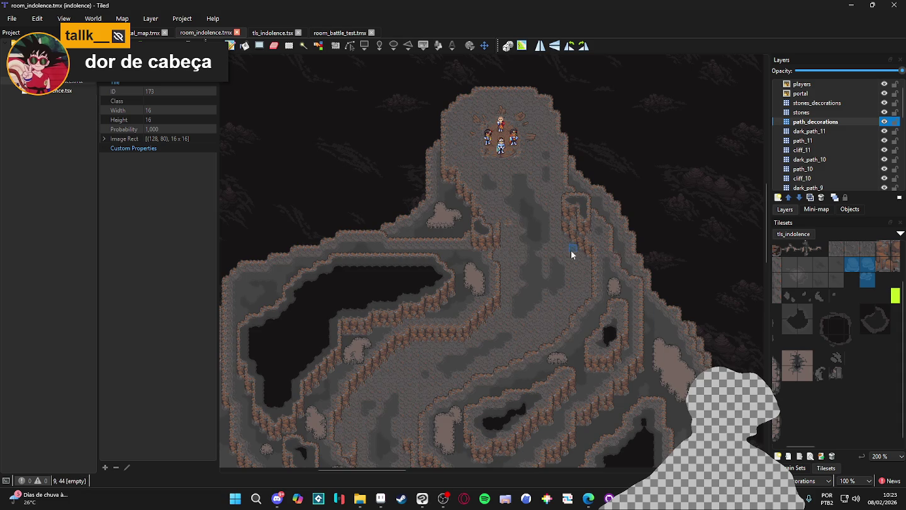
scroll(590, 253, "up", 2, "ctrl")
left_click(496, 178)
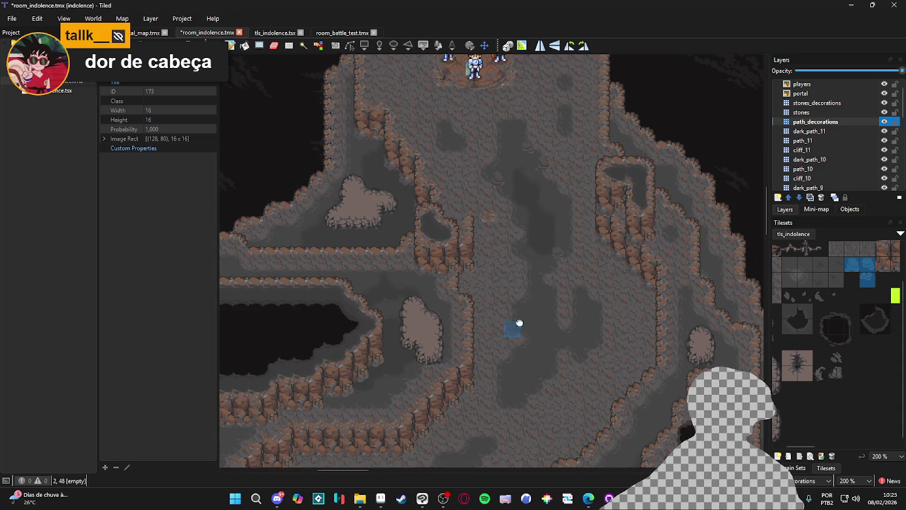
- Pick two adjacent pebble tiles and stamp them on another stretch of cave floor
scroll(565, 229, "down", 4)
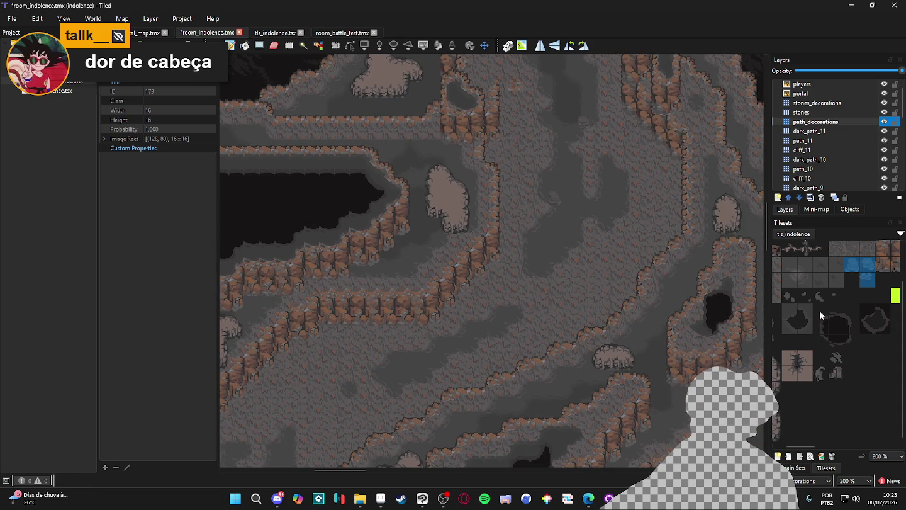
left_click_drag(789, 296, 803, 300)
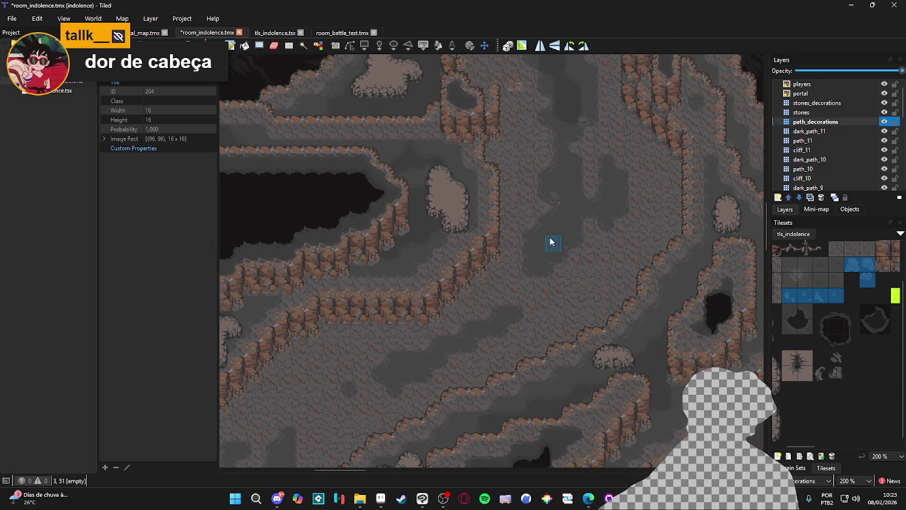
mouse_move(546, 254)
left_mouse_down()
mouse_move(585, 229)
mouse_move(525, 237)
mouse_move(565, 215)
left_mouse_up()
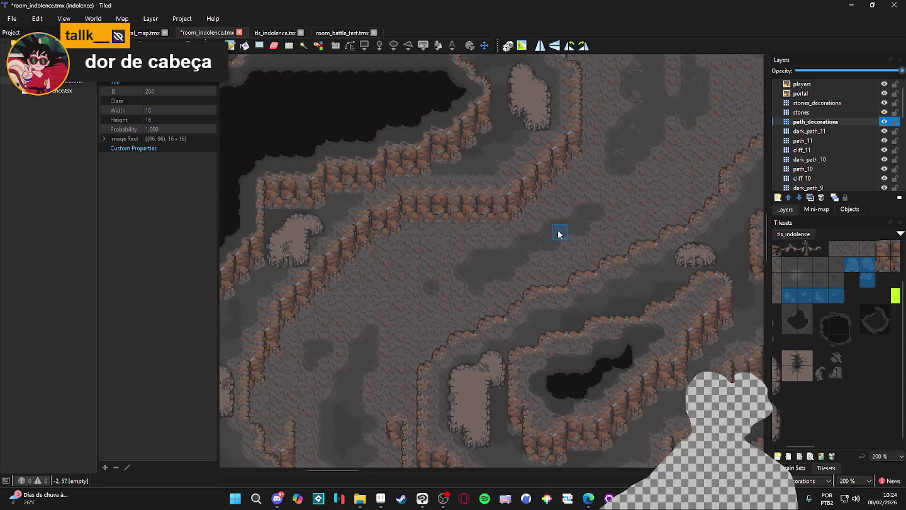
left_click(497, 261)
- Save room_indolence.tmx, then stamp a pebble tile on a new stretch of path
scroll(479, 264, "up", 1)
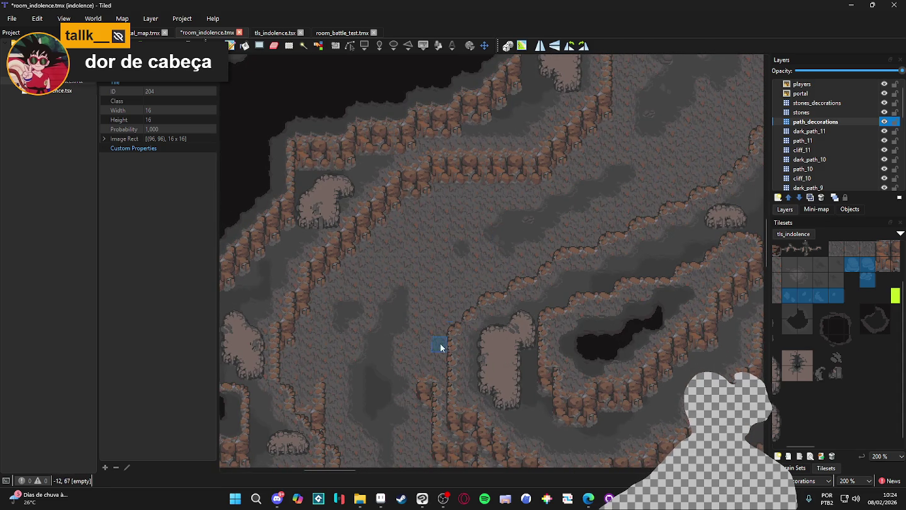
left_click_drag(445, 343, 553, 235)
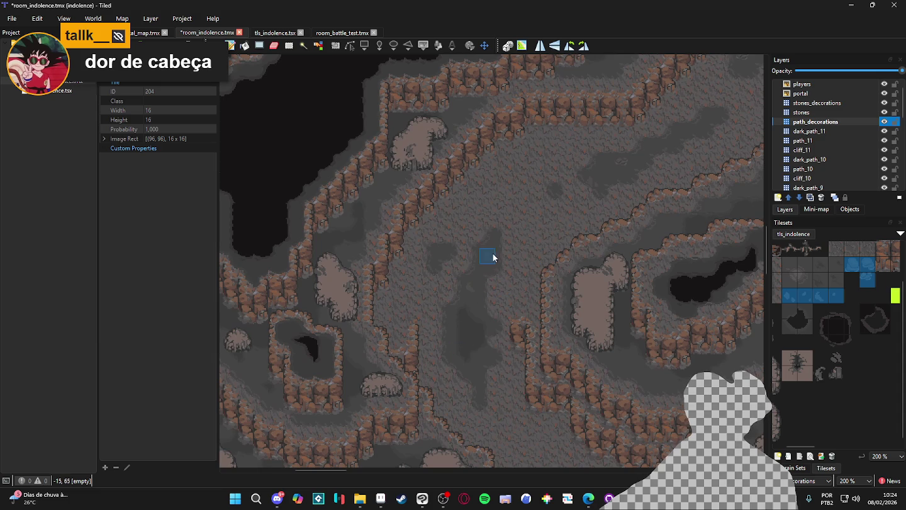
left_click_drag(426, 403, 524, 257)
scroll(536, 240, "up", 2)
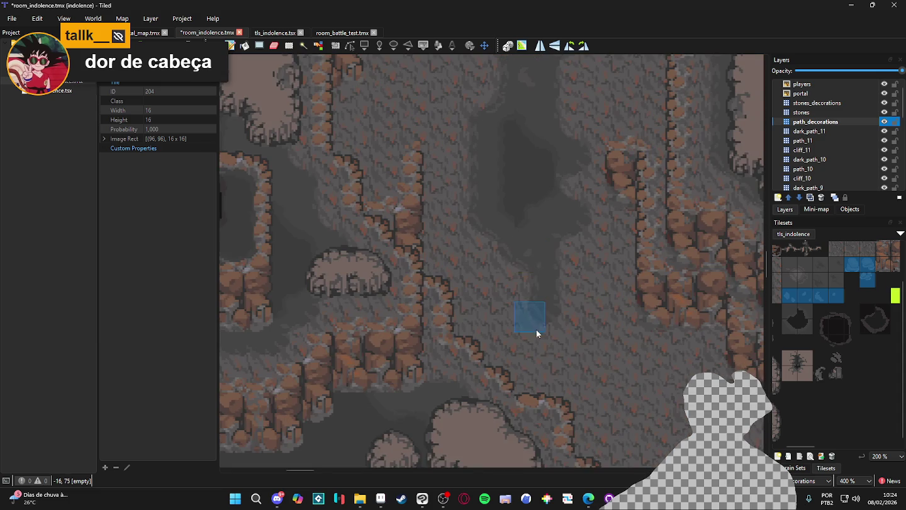
left_click_drag(535, 329, 519, 309)
scroll(526, 279, "down", 3)
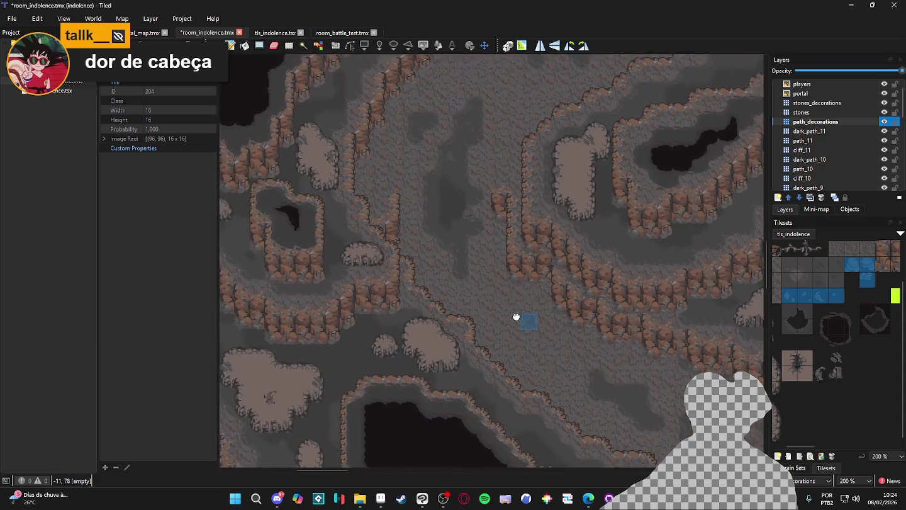
scroll(511, 294, "up", 1)
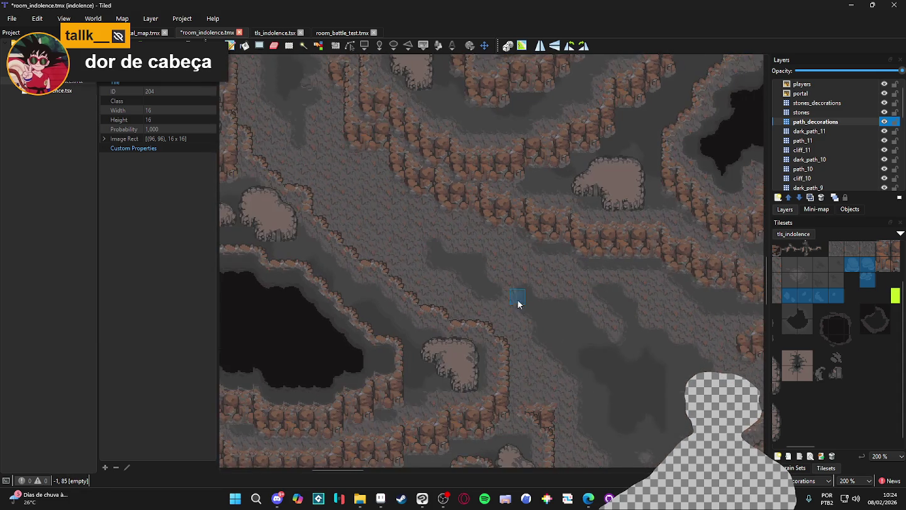
key("ctrl+s")
left_click(504, 304)
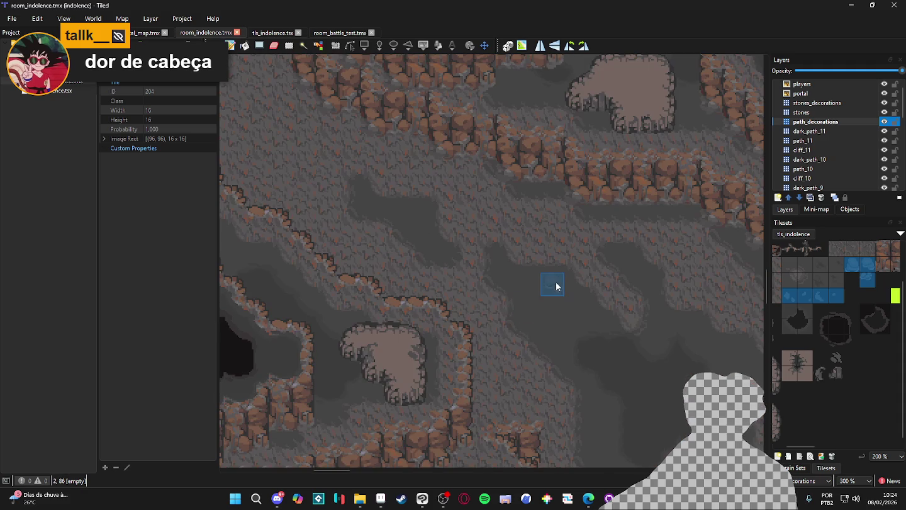
- Scatter four more pebble tiles across the cave floor, ending further up the path
scroll(526, 340, "down", 1)
scroll(526, 340, "right", 1)
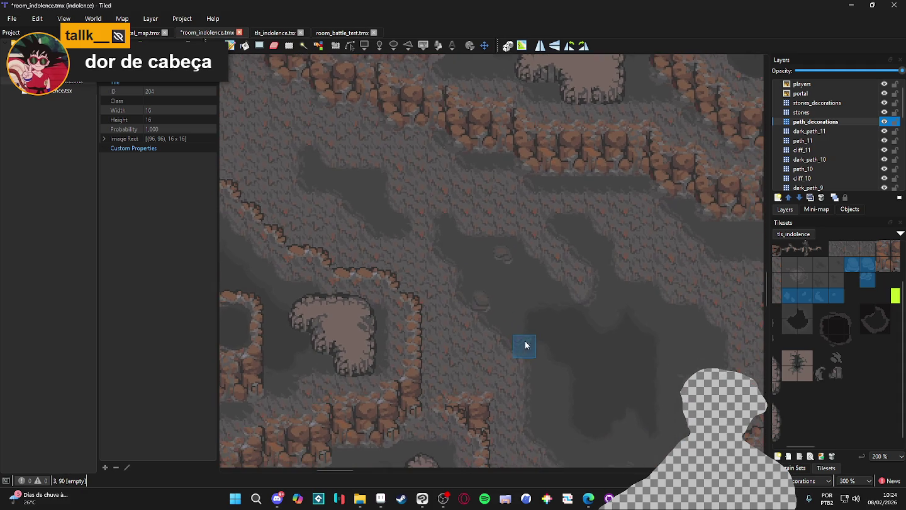
left_click(477, 304)
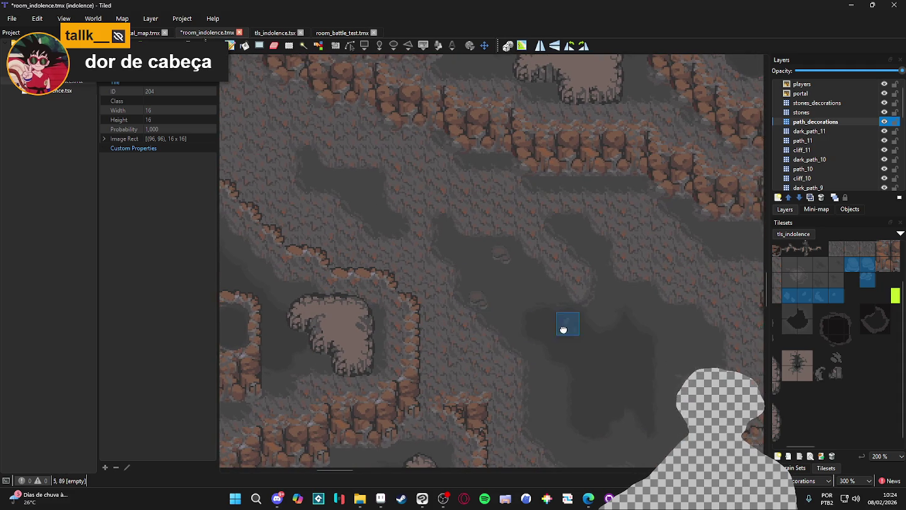
scroll(569, 324, "down", 1)
scroll(570, 324, "right", 1)
left_click(605, 319)
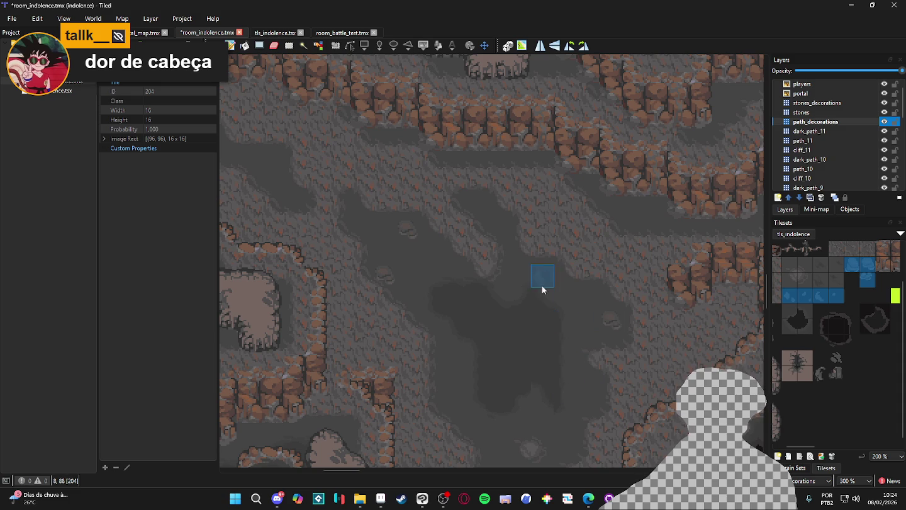
left_click(480, 211)
scroll(500, 270, "down", 1)
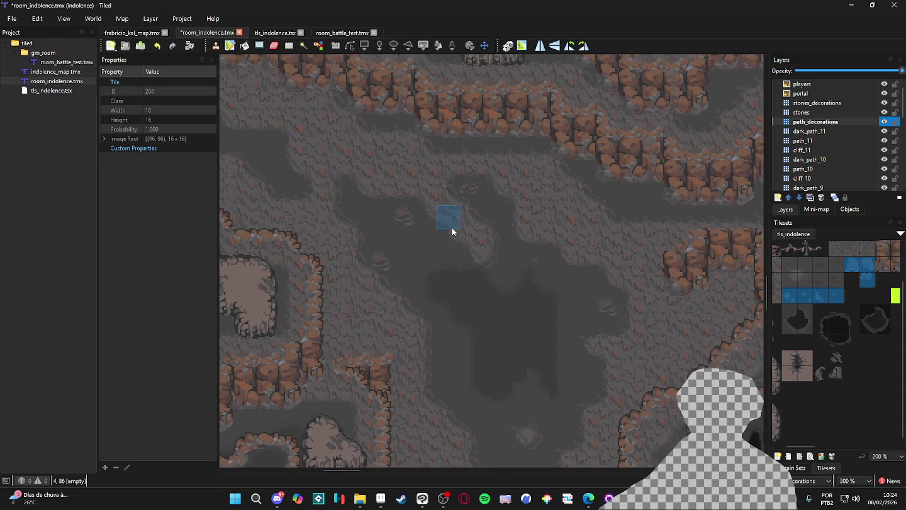
scroll(409, 243, "down", 5)
left_click(442, 254)
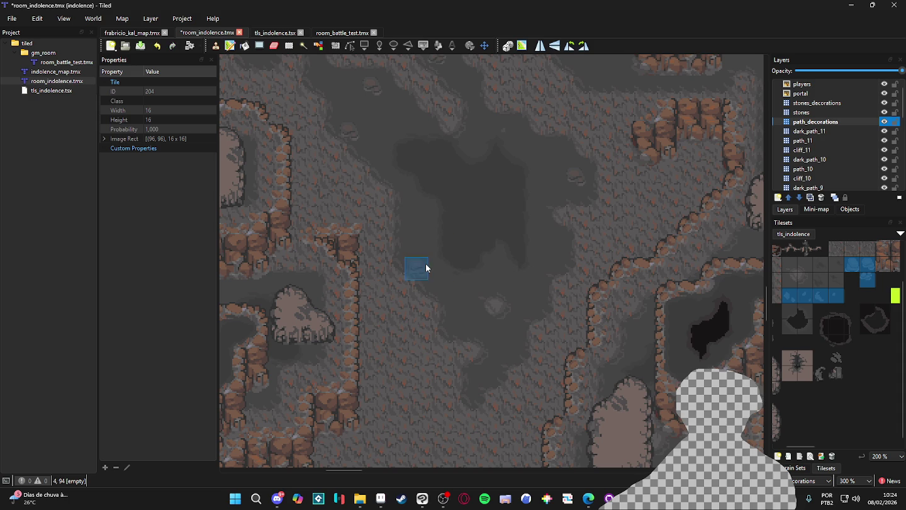
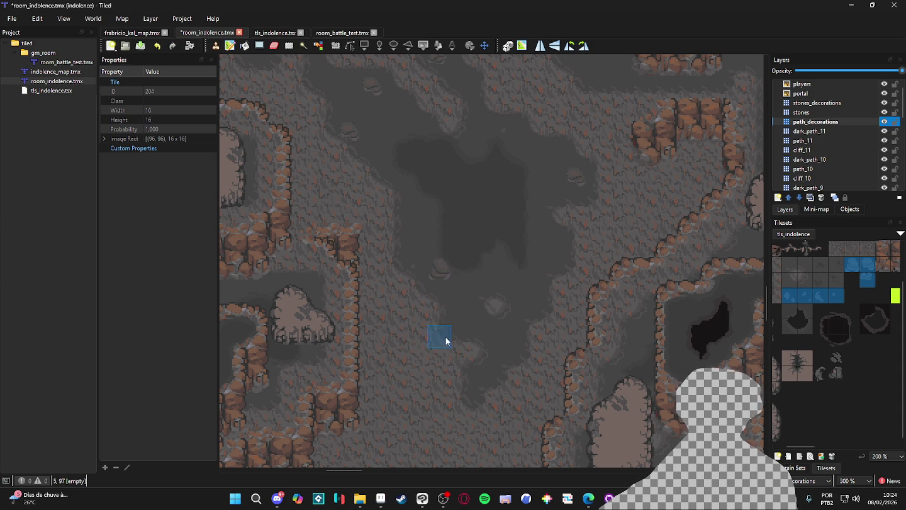
- Stamp three small rock tiles along the edges of the dark cave paths
scroll(454, 289, "down", 1)
scroll(453, 289, "right", 2)
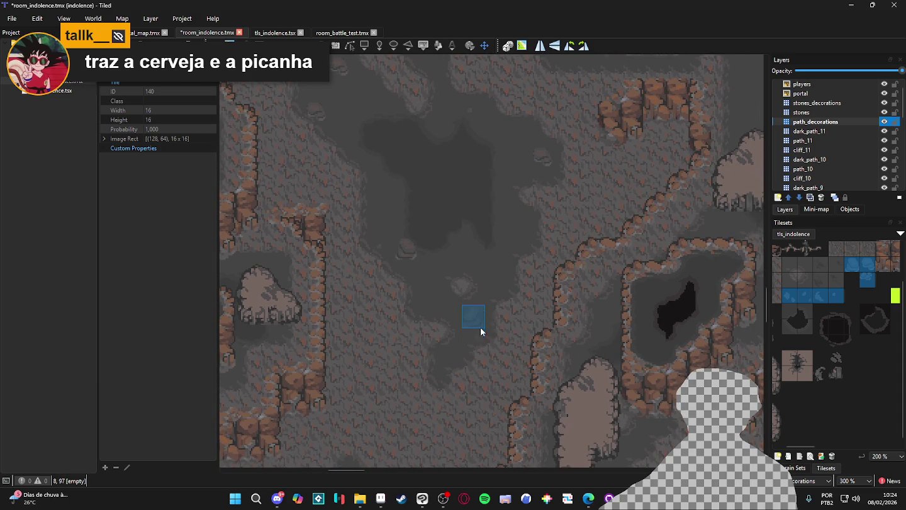
mouse_move(470, 359)
left_mouse_down()
mouse_move(502, 343)
mouse_move(588, 228)
left_mouse_up()
scroll(589, 229, "up", 2)
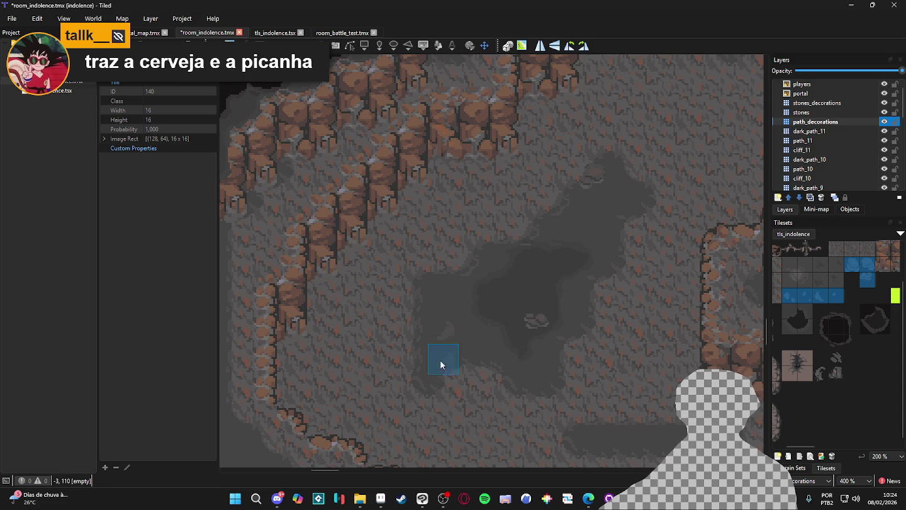
left_click(444, 333)
scroll(497, 283, "down", 2, "ctrl")
scroll(466, 257, "down", 5)
scroll(396, 305, "up", 1, "ctrl")
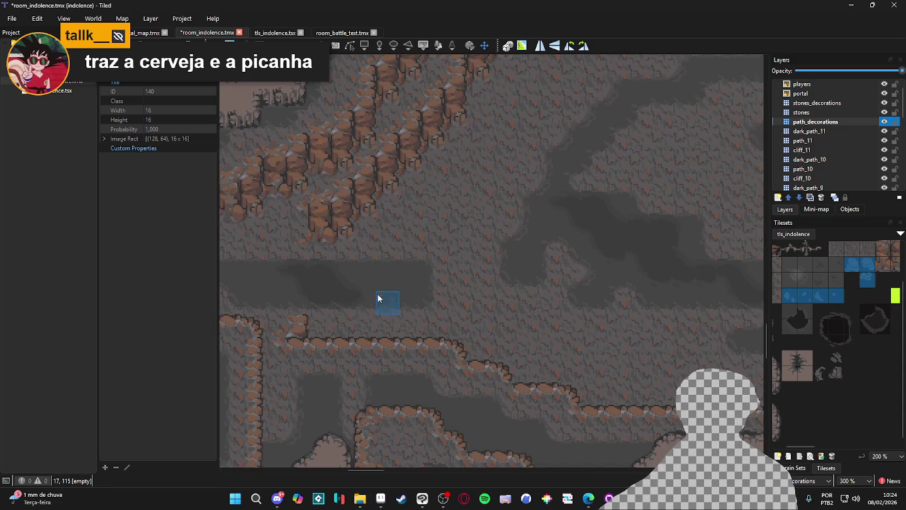
left_click(261, 275)
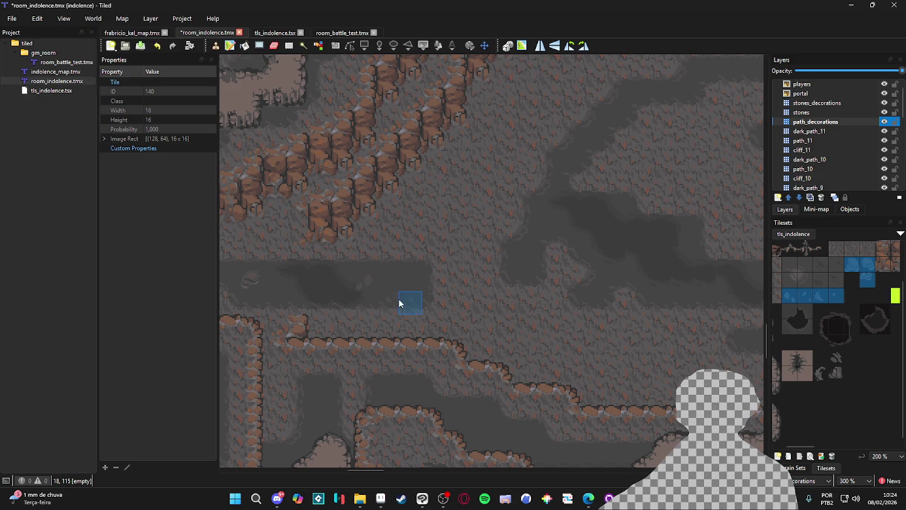
left_click(410, 277)
- Move to another part of the cave and stamp a rock decoration at cell 35,116
scroll(483, 272, "right", 3)
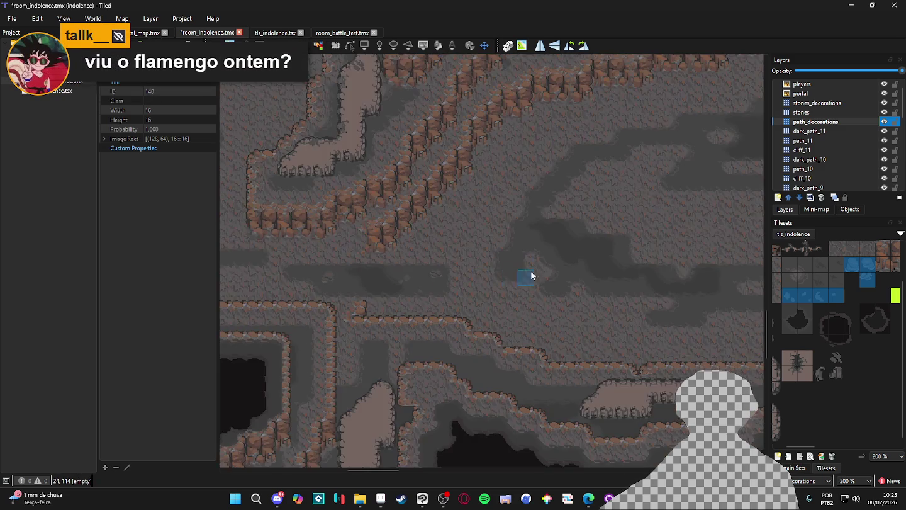
scroll(516, 275, "up", 2)
scroll(487, 312, "up", 1)
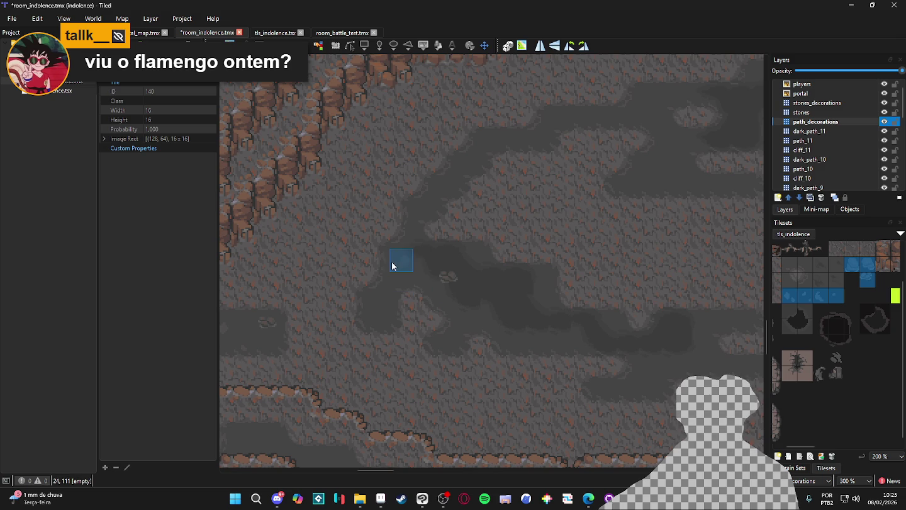
scroll(415, 254, "right", 3)
scroll(439, 263, "up", 2)
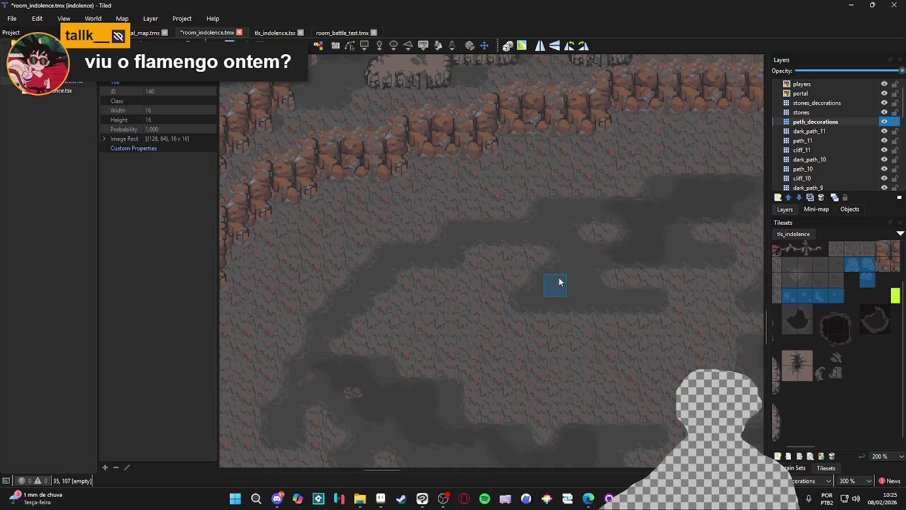
scroll(553, 296, "right", 5)
scroll(511, 308, "up", 1)
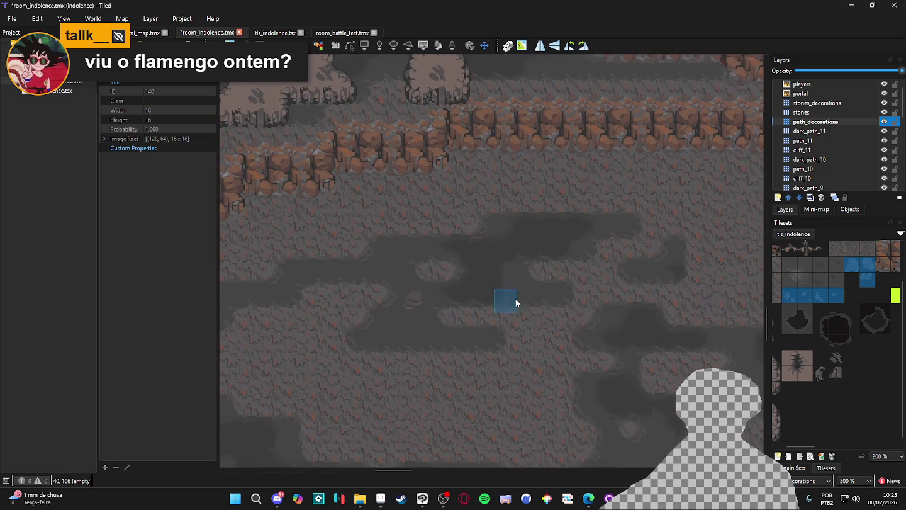
scroll(539, 290, "down", 3)
scroll(533, 269, "left", 2)
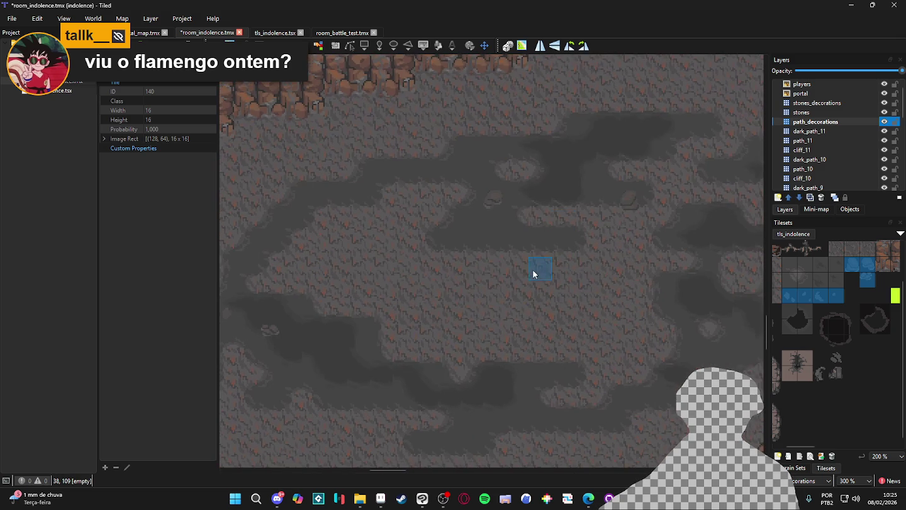
scroll(377, 308, "down", 3)
scroll(492, 314, "right", 1)
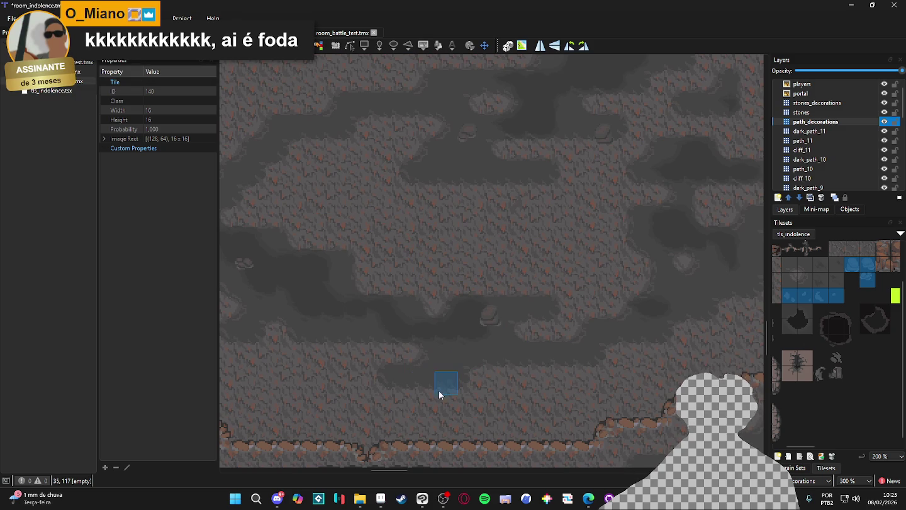
left_click(439, 368)
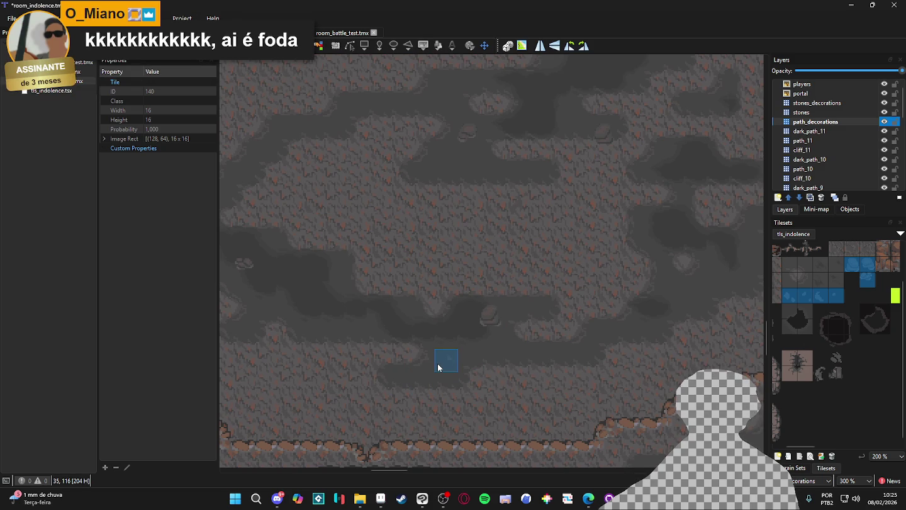
- Place another small rock decoration on a nearby dark path
mouse_move(562, 363)
left_mouse_down()
mouse_move(542, 365)
mouse_move(498, 329)
left_mouse_up()
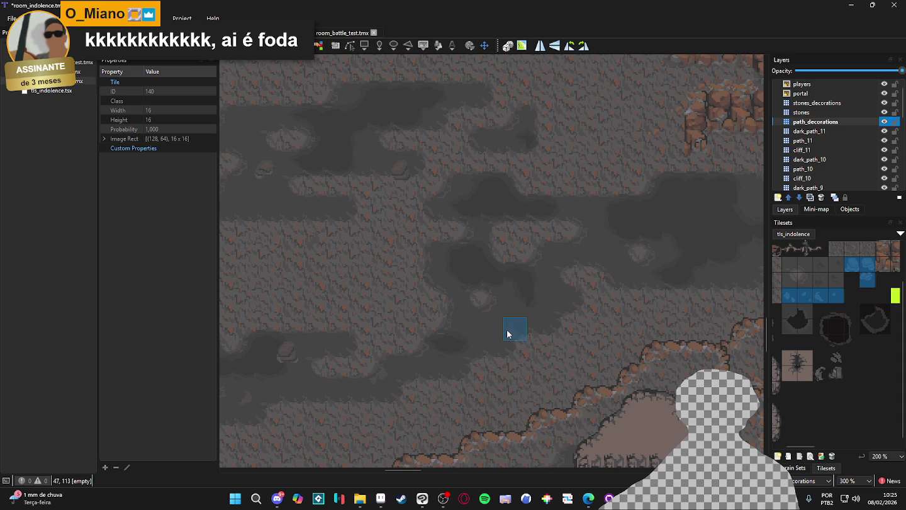
scroll(512, 336, "up", 3)
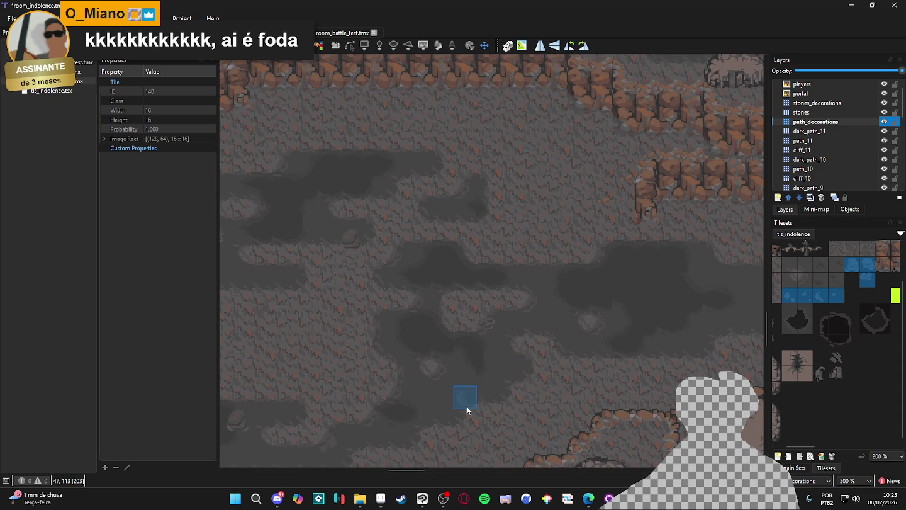
scroll(467, 400, "up", 3)
left_click(629, 318)
- Survey the map and save room_indolence.tmx with Ctrl+S
scroll(592, 333, "left", 2)
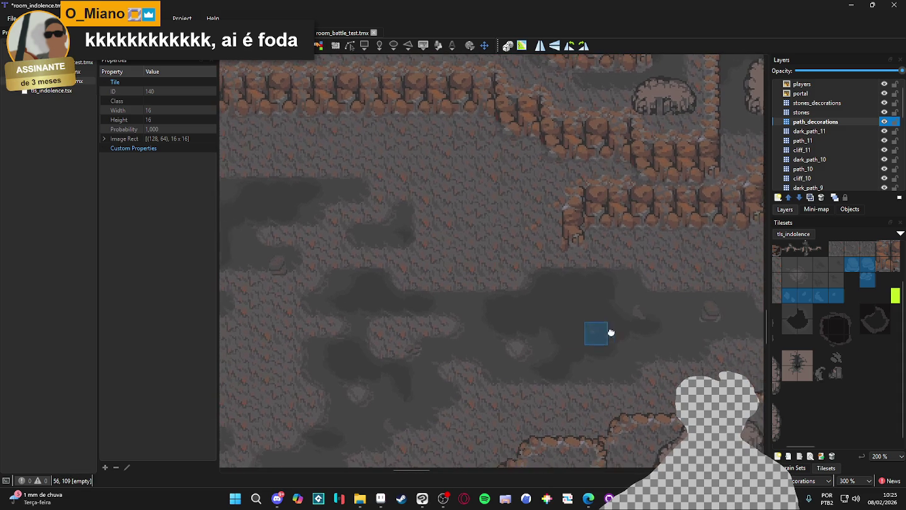
scroll(354, 330, "left", 1)
scroll(531, 289, "up", 3)
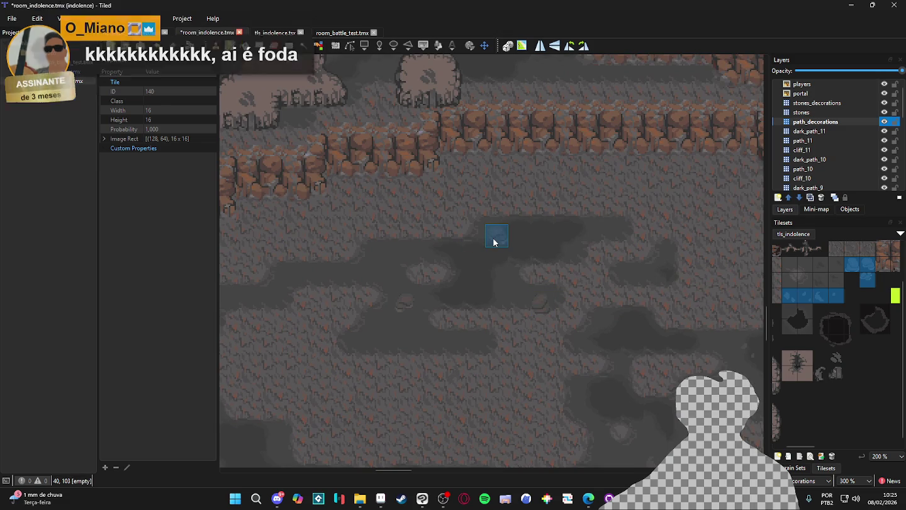
scroll(417, 248, "left", 5)
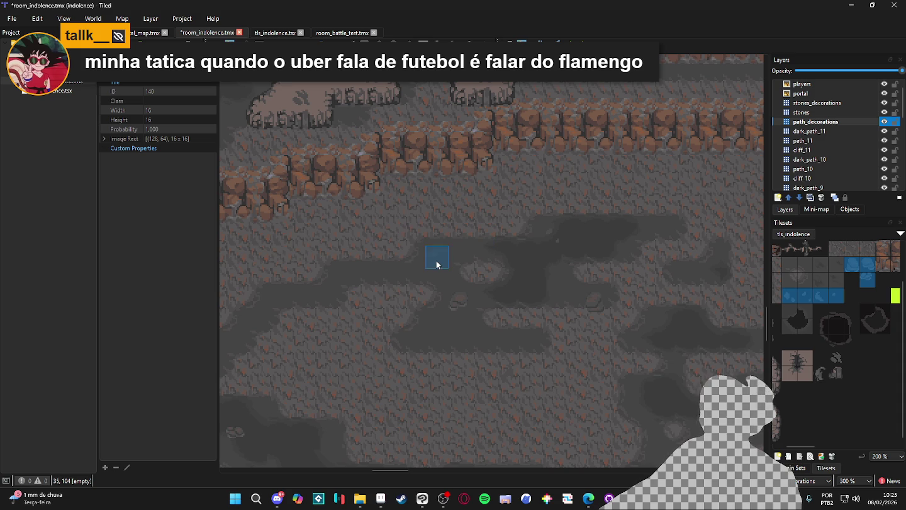
scroll(253, 300, "left", 10)
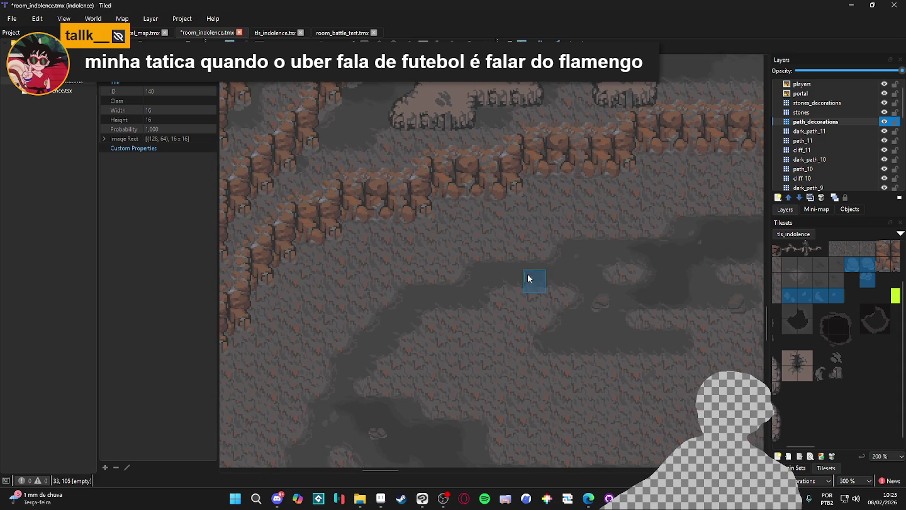
scroll(442, 309, "down", 10)
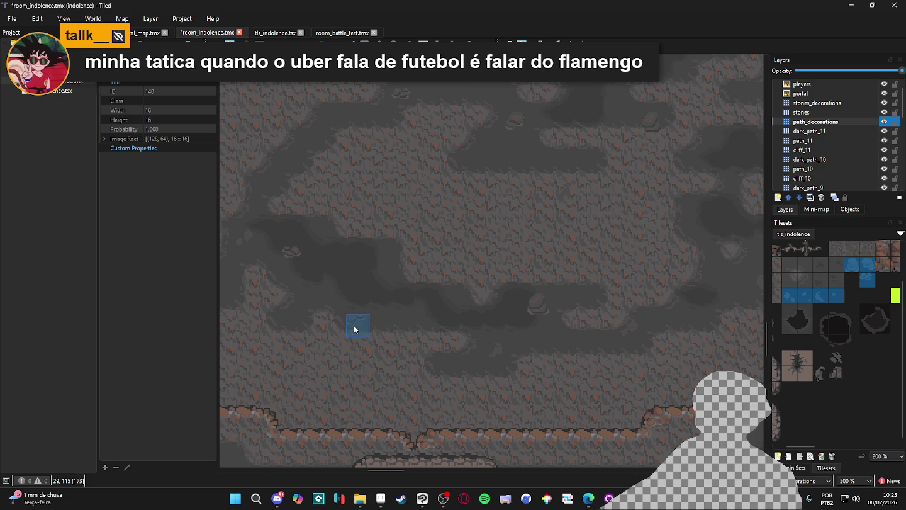
scroll(440, 315, "right", 4)
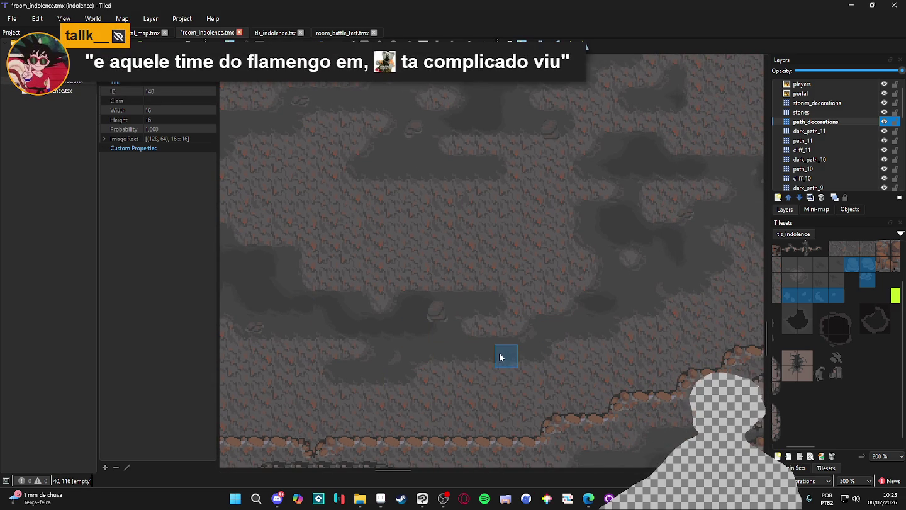
scroll(434, 378, "right", 4)
scroll(434, 377, "up", 1)
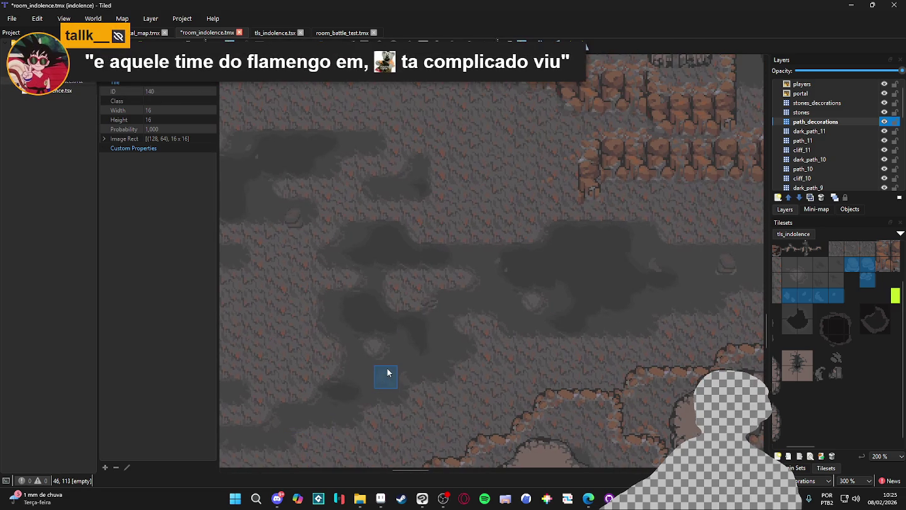
scroll(550, 265, "right", 3)
scroll(550, 265, "up", 1)
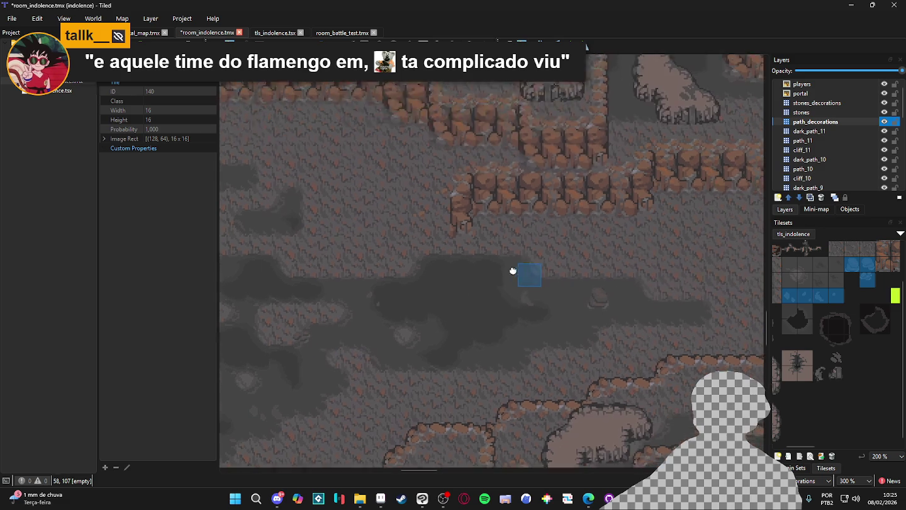
scroll(608, 306, "right", 4)
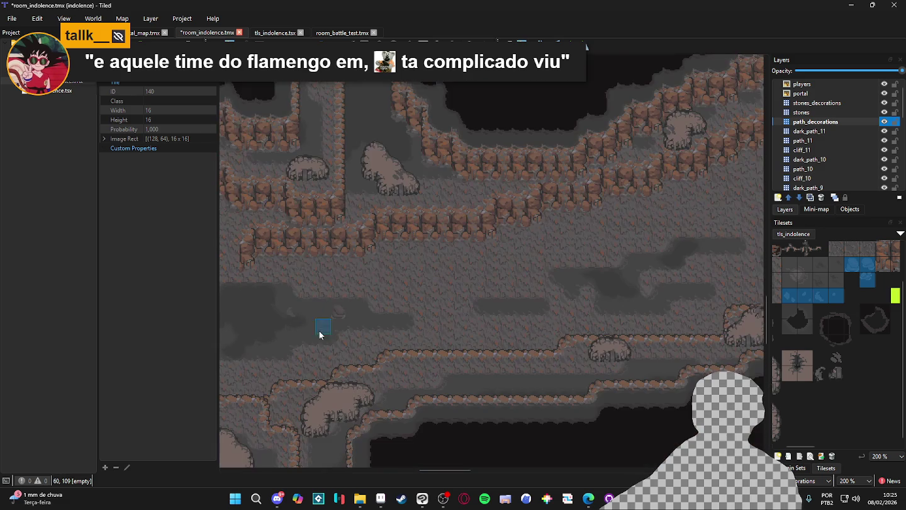
left_click_drag(448, 326, 409, 313)
key("ctrl+s")
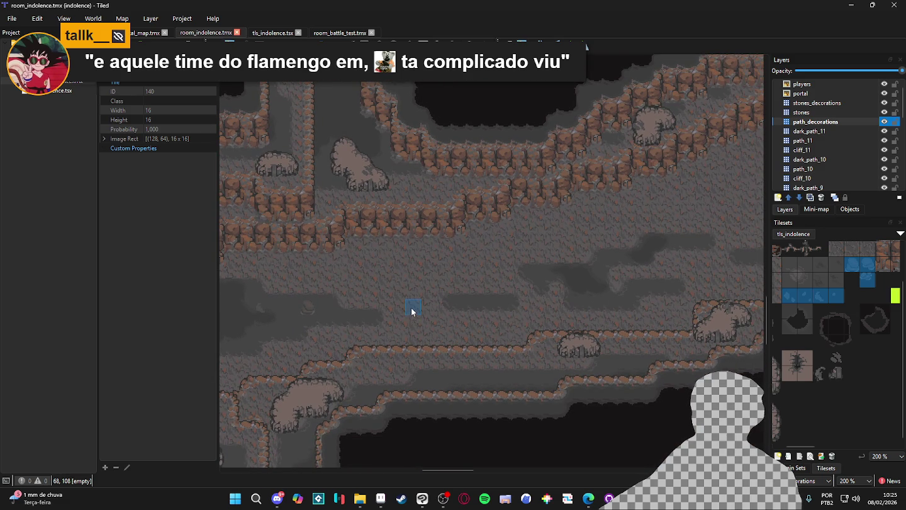
- Paint four rock decorations along the path, including one at cell 90,105
scroll(482, 309, "up", 2, "ctrl")
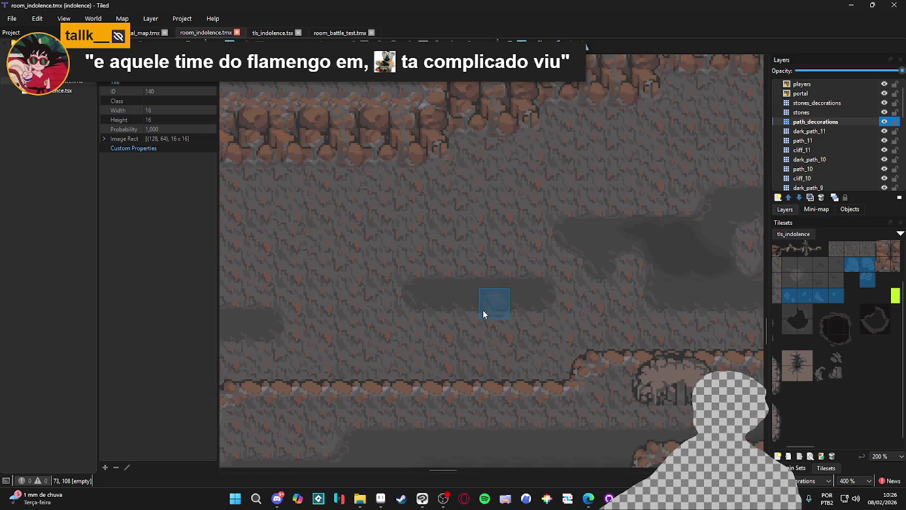
left_click(484, 311)
scroll(611, 317, "right", 5)
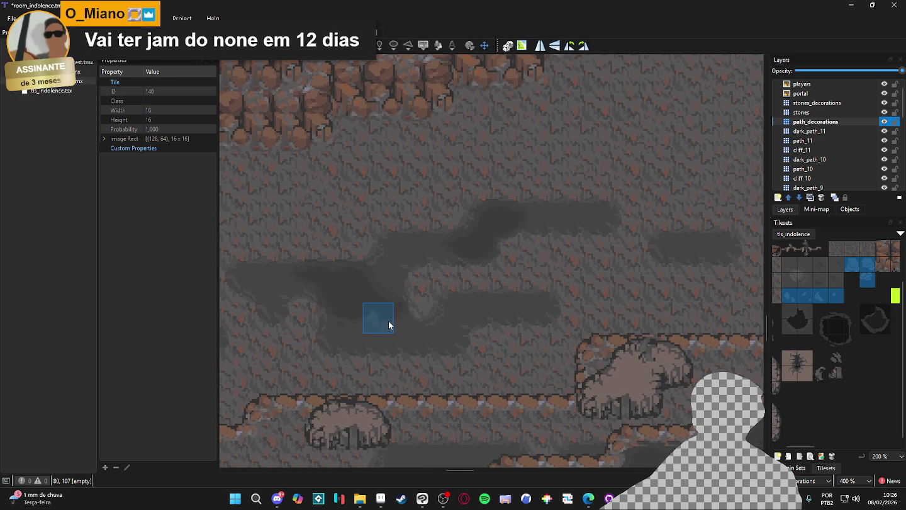
left_click(399, 316)
left_click(336, 350)
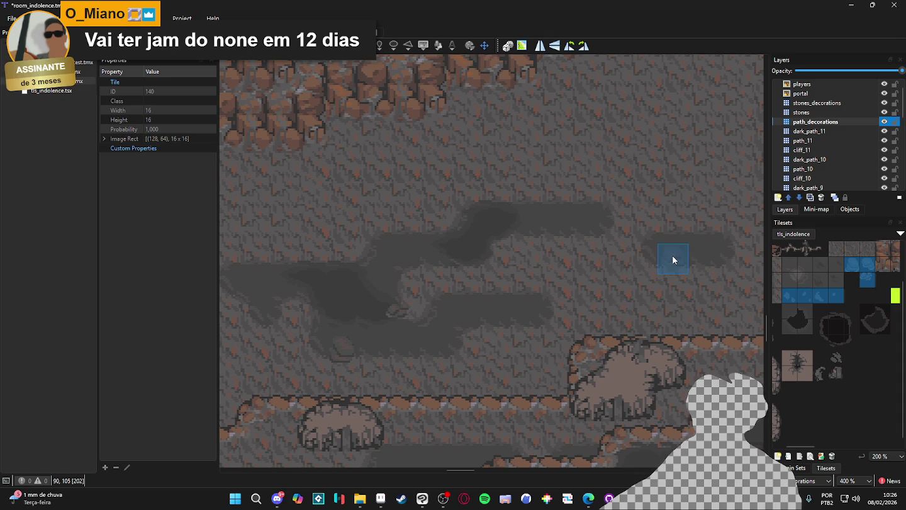
left_click(666, 264)
- Place stone decorations on two more stretches of the dark path, including the clearing
scroll(473, 325, "down", 2)
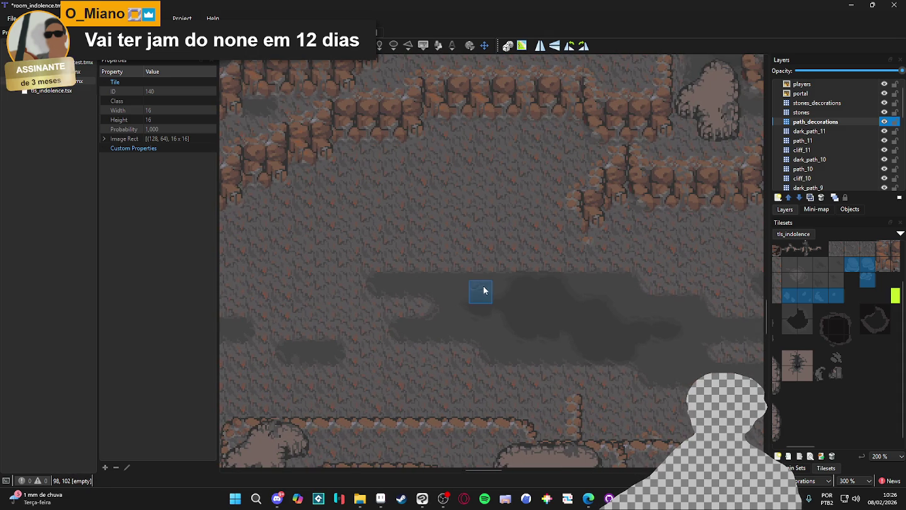
scroll(599, 321, "right", 3)
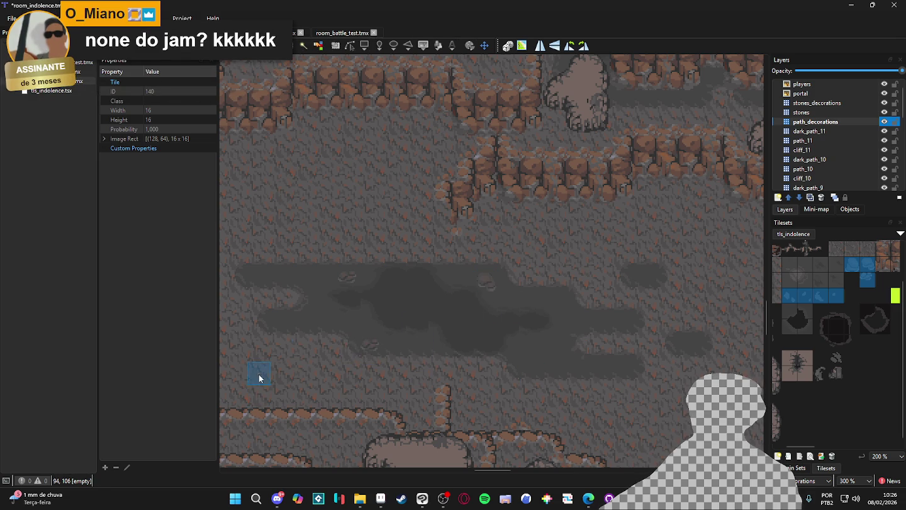
left_click(446, 327)
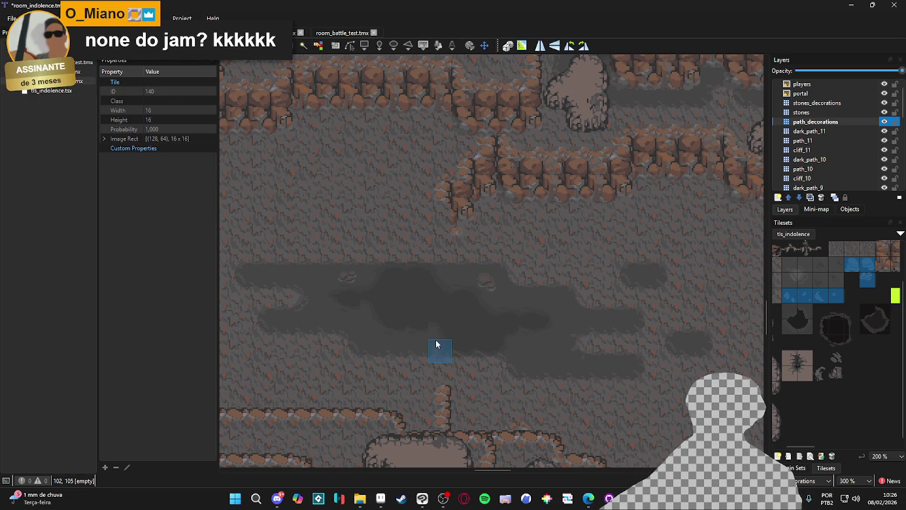
scroll(490, 371, "right", 2)
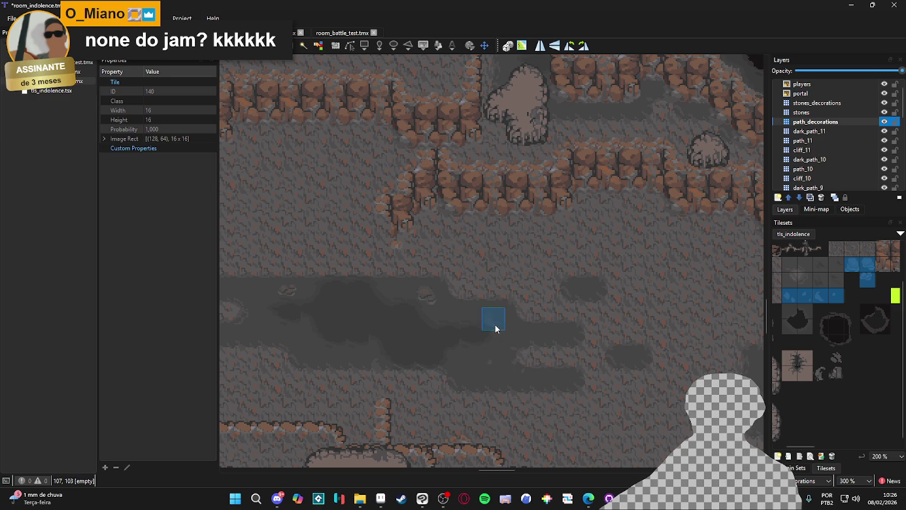
scroll(477, 398, "down", 1)
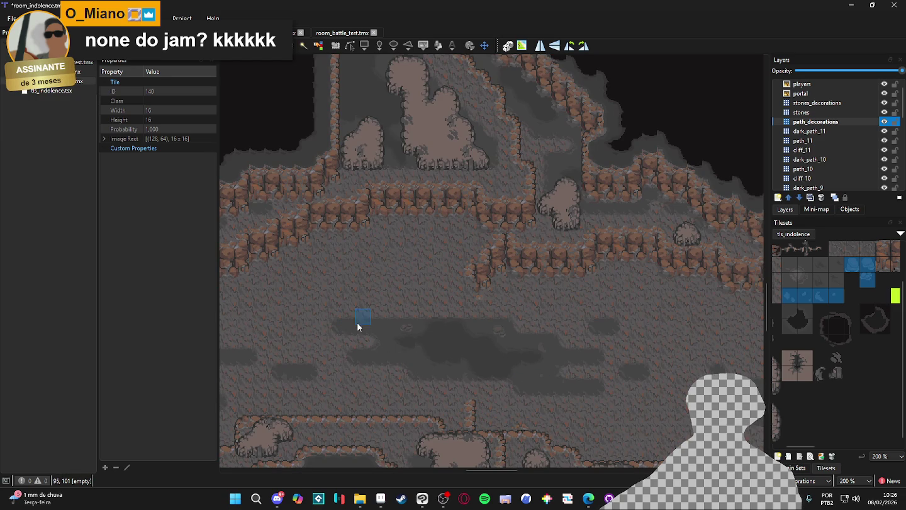
scroll(399, 346, "up", 2)
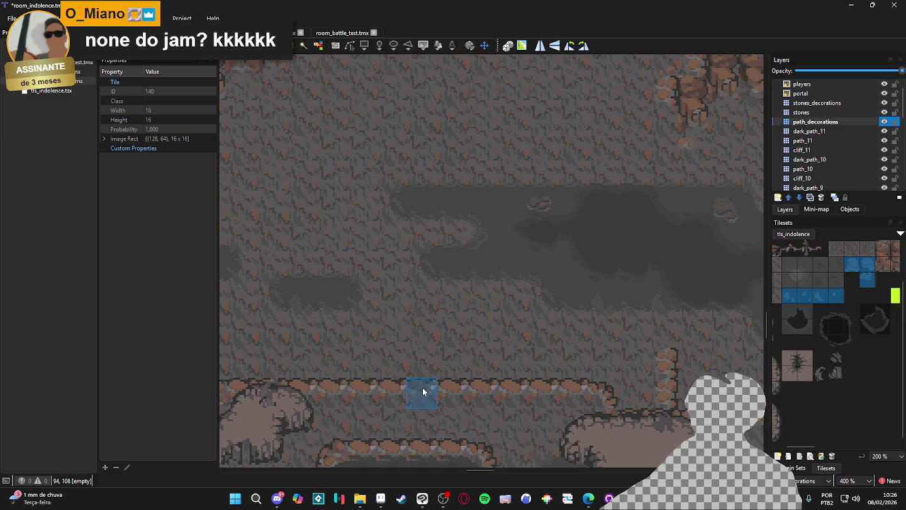
scroll(532, 318, "up", 2)
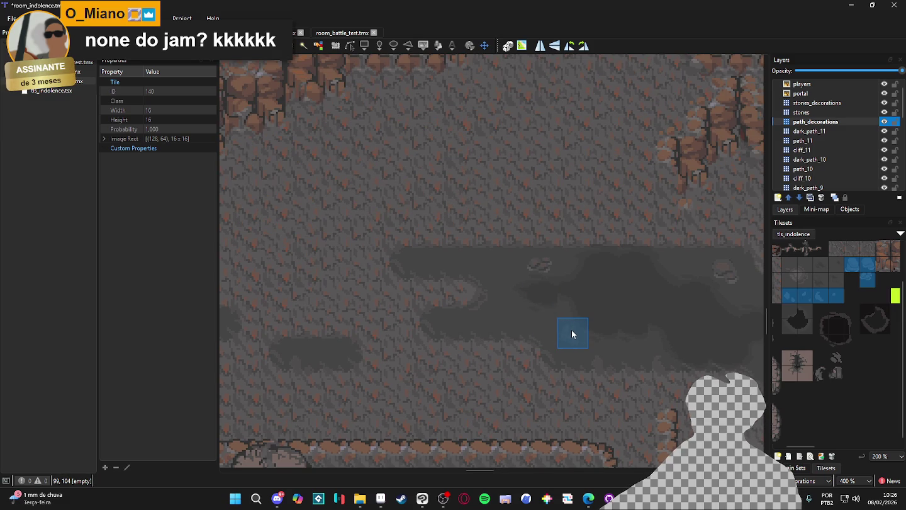
scroll(623, 340, "down", 1)
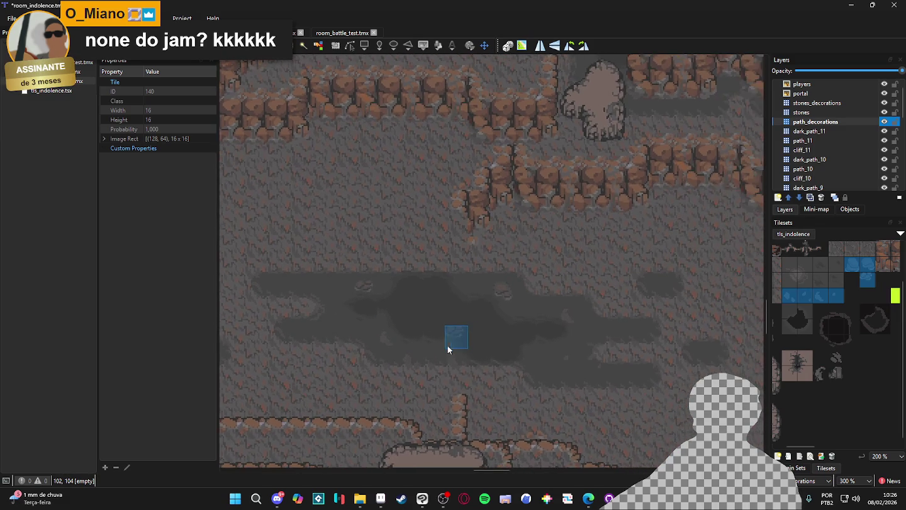
left_click_drag(447, 346, 457, 362)
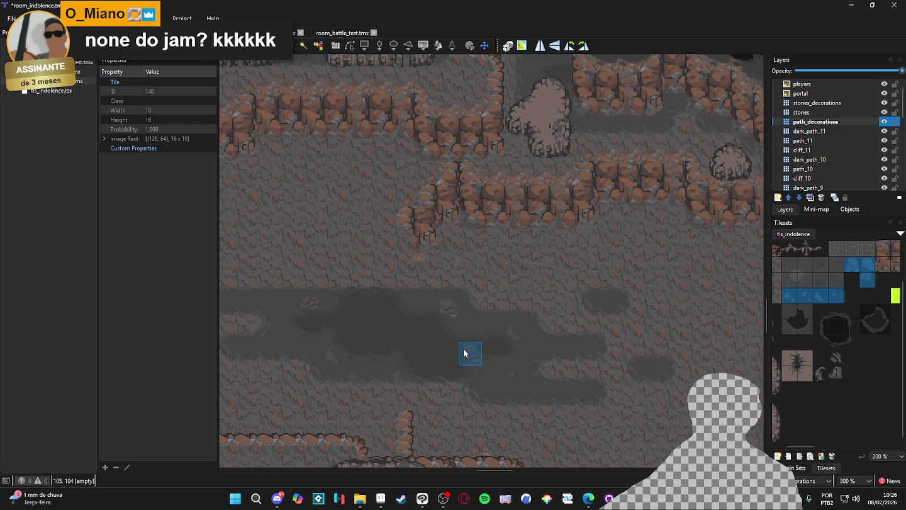
scroll(467, 348, "up", 2)
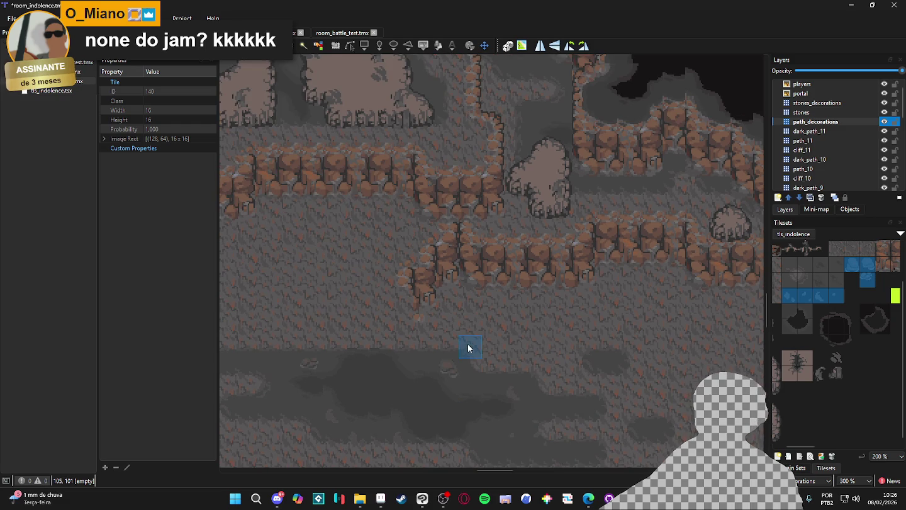
scroll(522, 380, "down", 2)
scroll(481, 374, "right", 5)
scroll(597, 375, "down", 3)
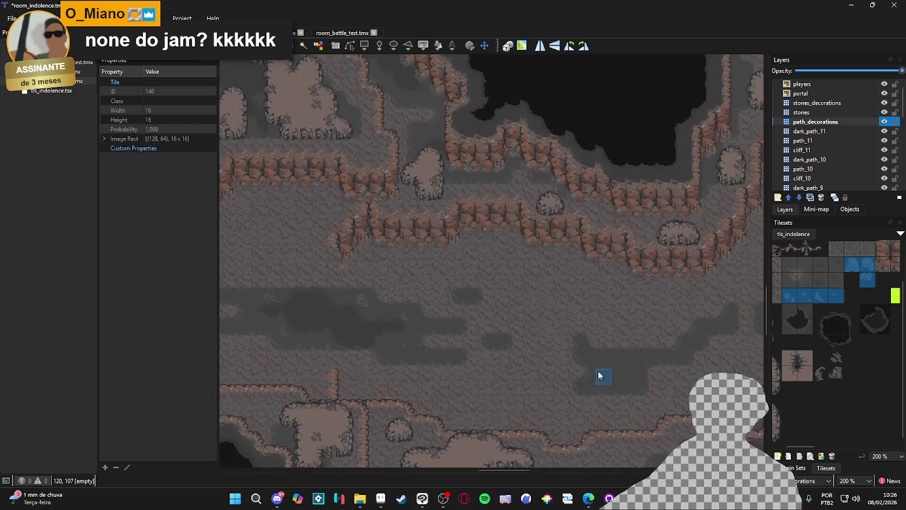
scroll(597, 375, "up", 2)
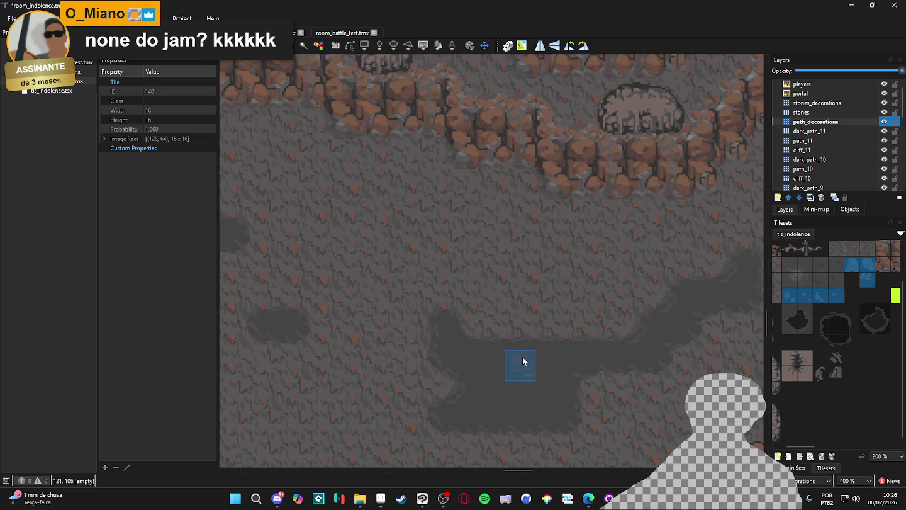
left_click(524, 356)
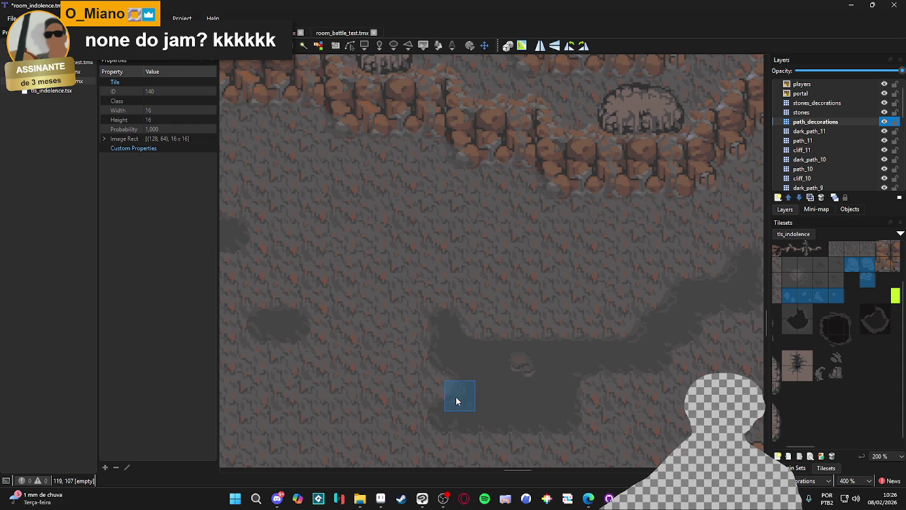
- Check the Discord chat, then minimize it to return to Tiled
scroll(494, 387, "right", 2)
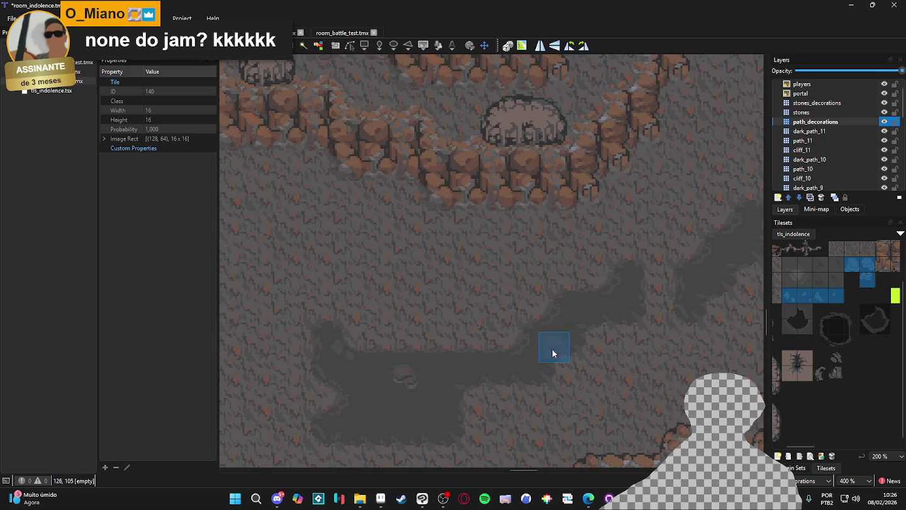
scroll(421, 413, "down", 1)
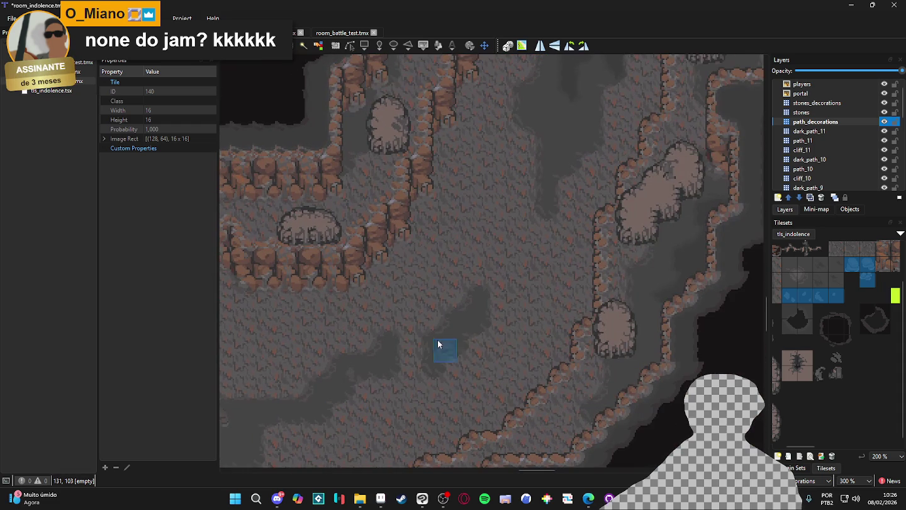
scroll(385, 301, "up", 2)
scroll(385, 302, "right", 2)
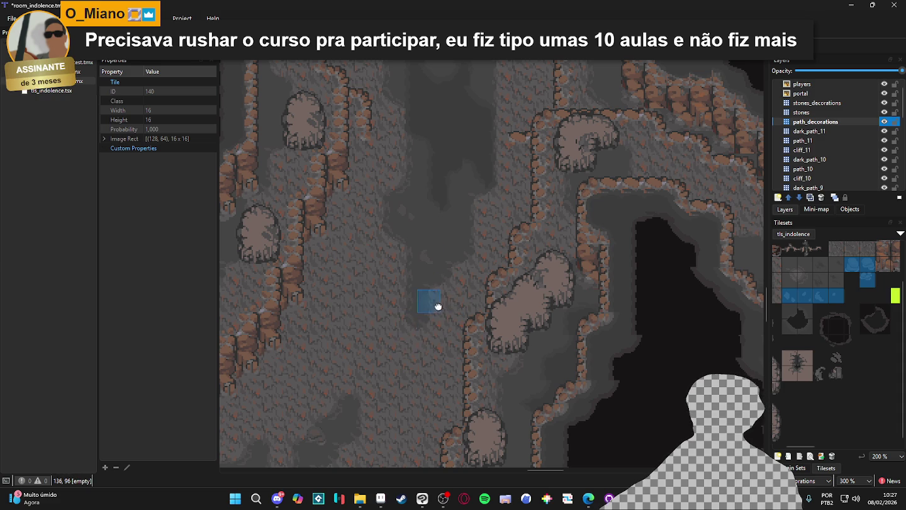
left_click(271, 499)
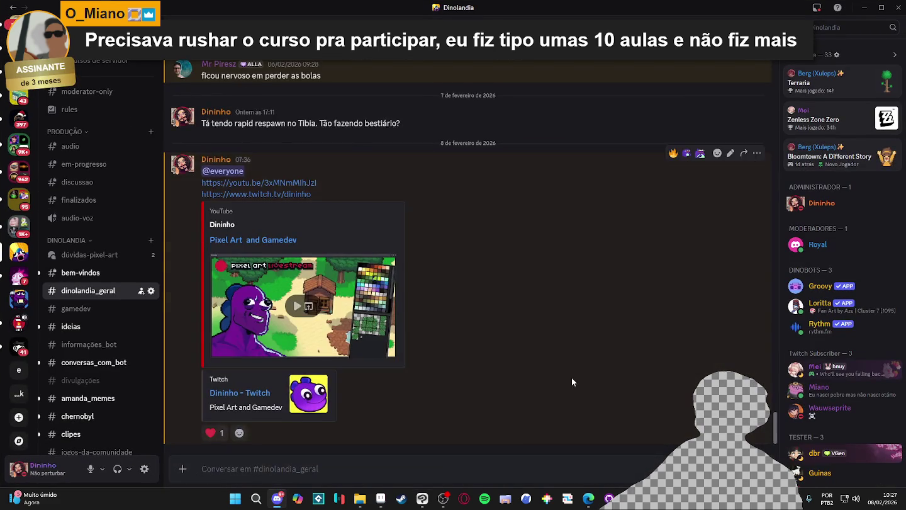
scroll(571, 377, "up", 8)
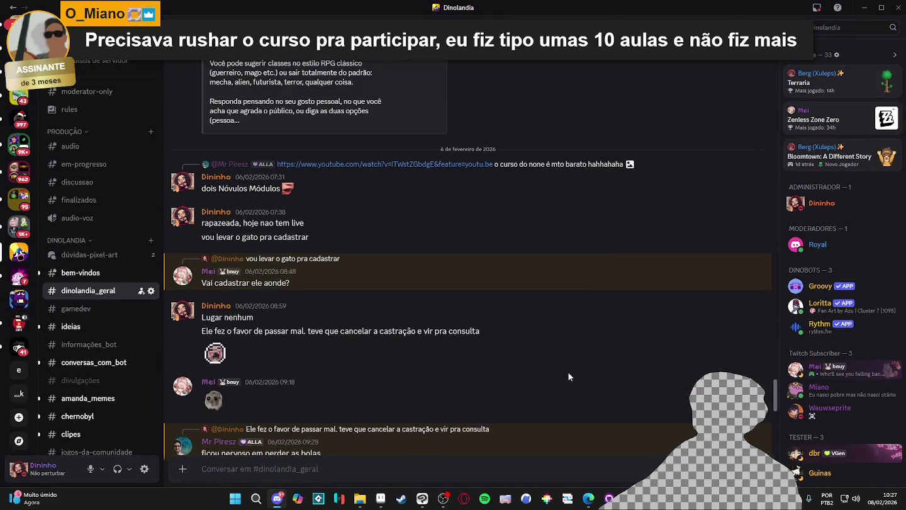
scroll(568, 372, "up", 1)
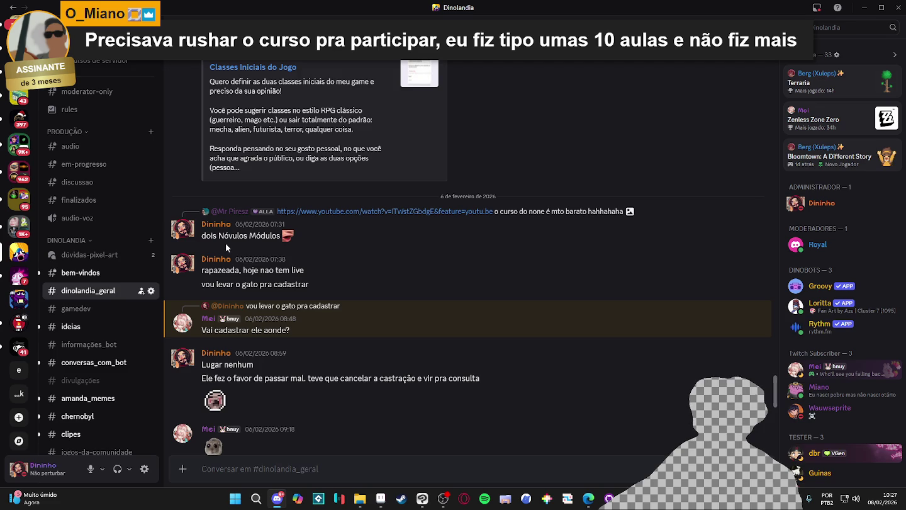
left_click(864, 7)
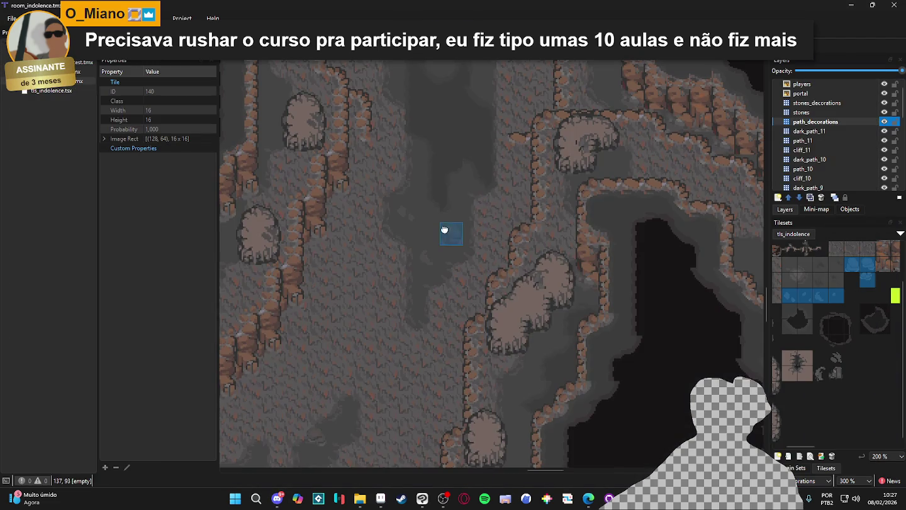
scroll(444, 228, "up", 3)
left_click(452, 220)
scroll(366, 267, "up", 3)
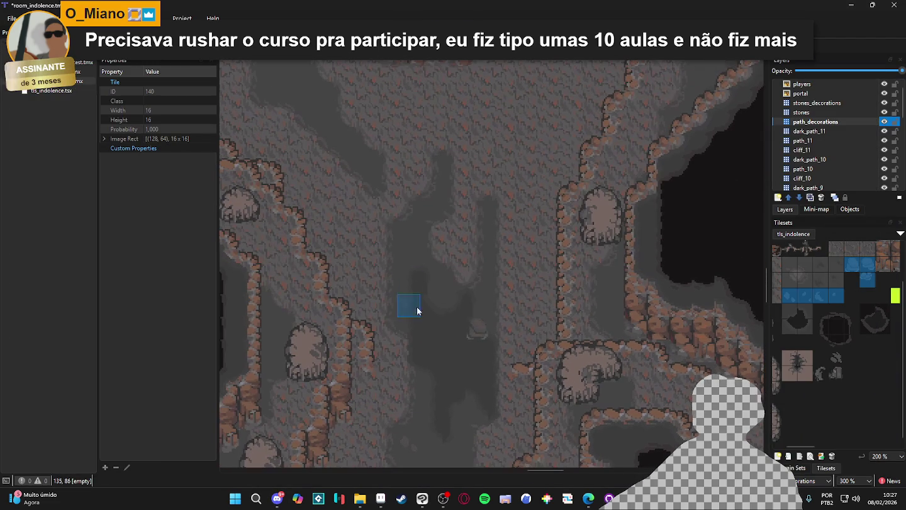
left_click(411, 235)
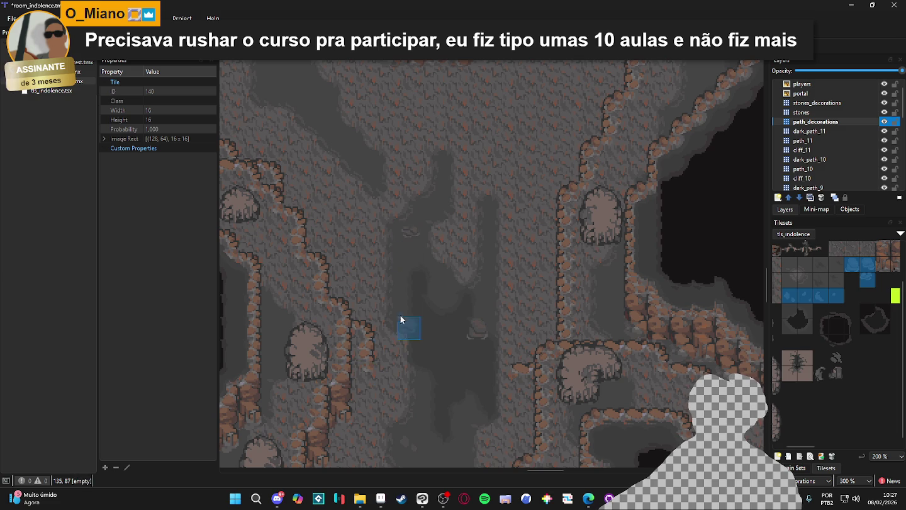
scroll(421, 262, "down", 2)
scroll(405, 274, "up", 2)
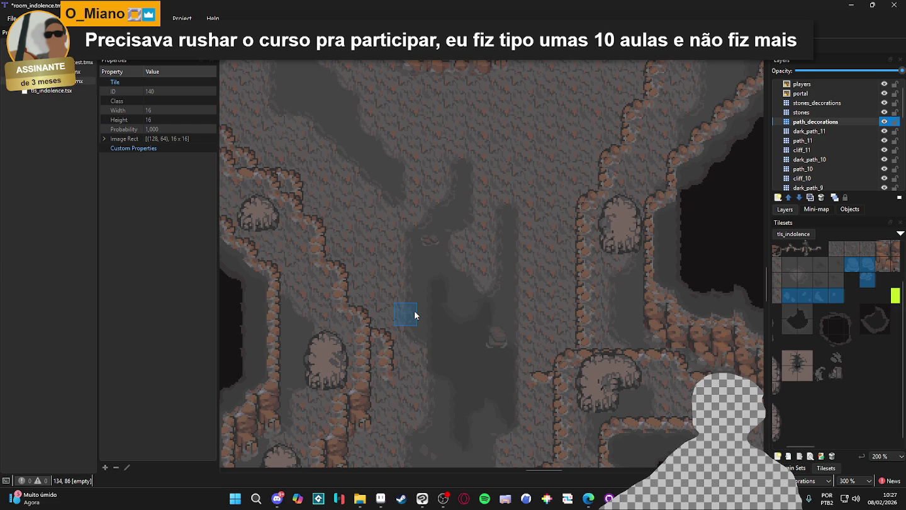
scroll(421, 276, "up", 4)
scroll(440, 290, "left", 3)
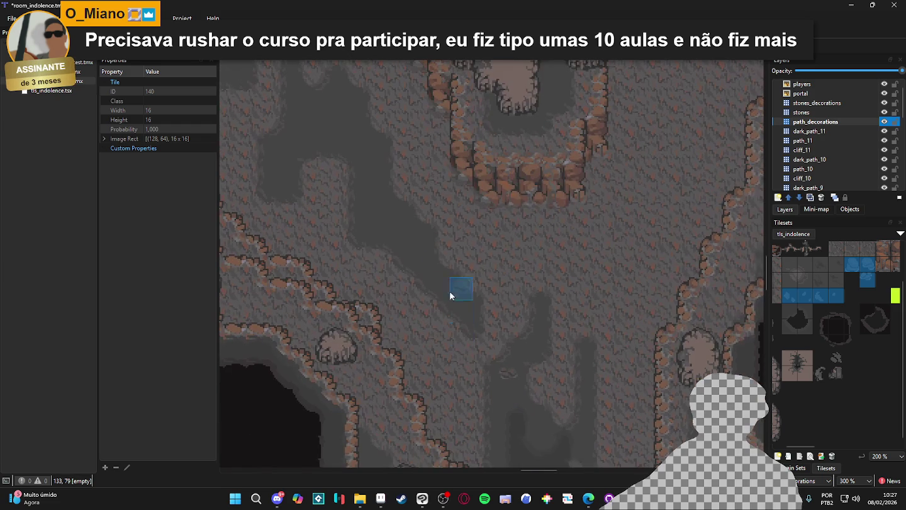
scroll(434, 302, "up", 6)
scroll(427, 311, "left", 2)
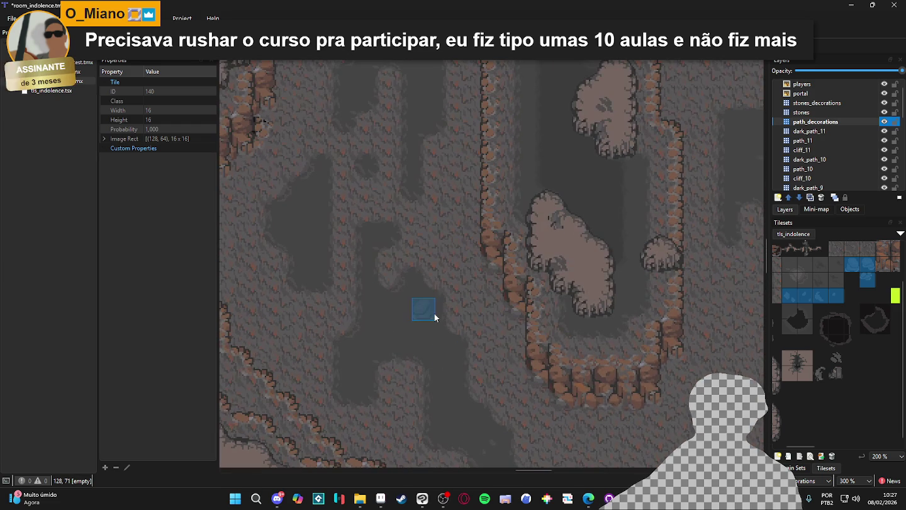
scroll(364, 371, "up", 4)
scroll(365, 373, "left", 1)
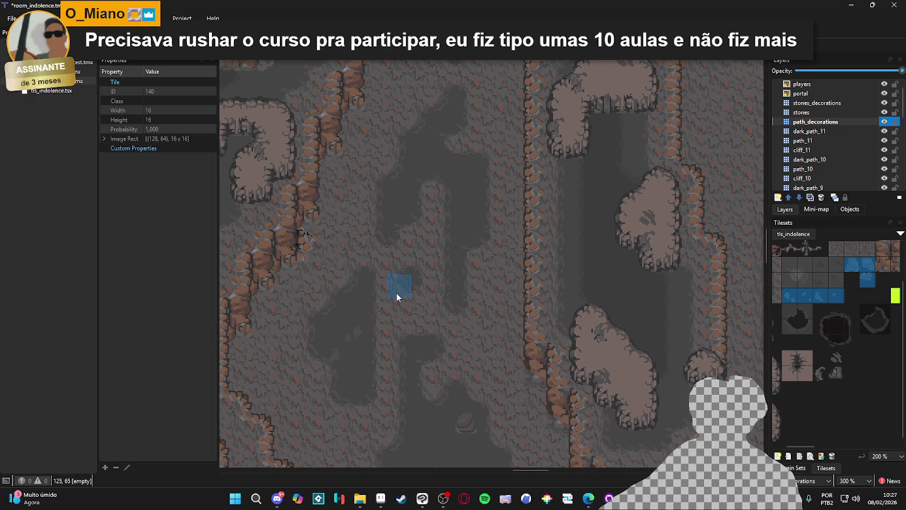
scroll(396, 303, "up", 4)
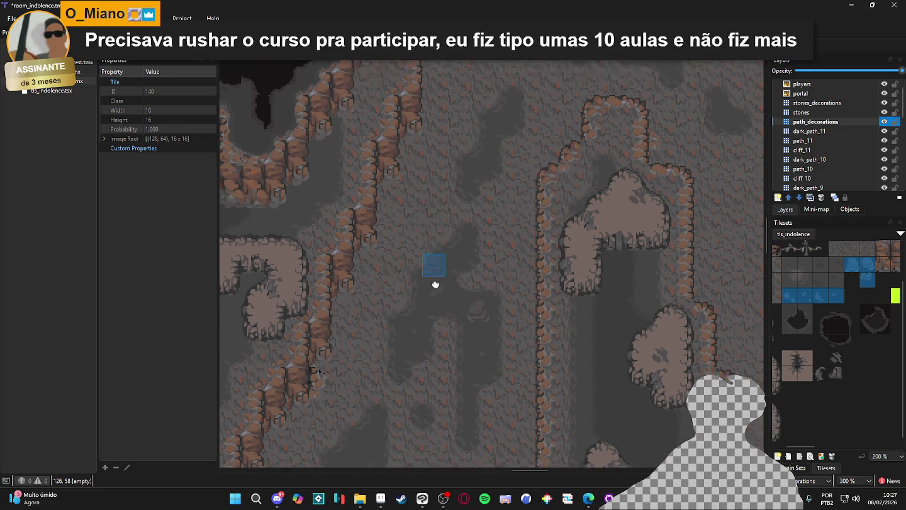
scroll(446, 283, "up", 5)
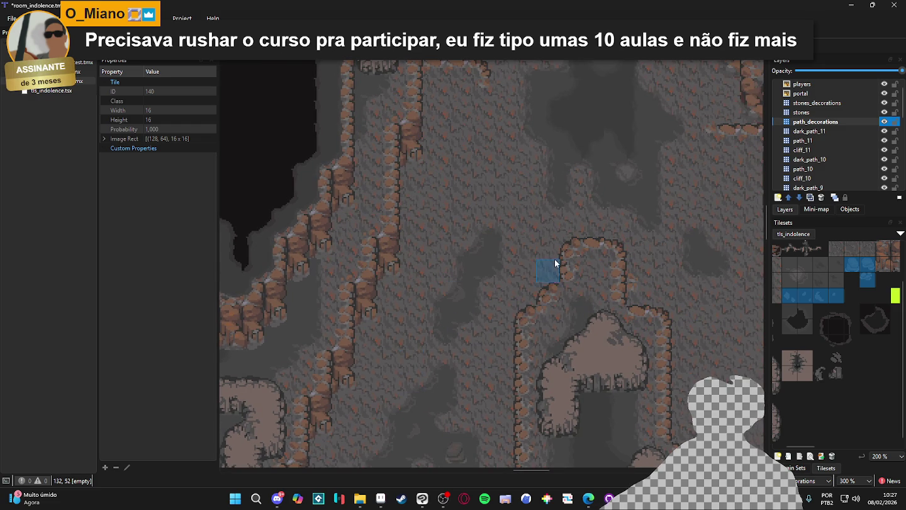
left_click_drag(554, 259, 454, 466)
scroll(447, 303, "up", 4)
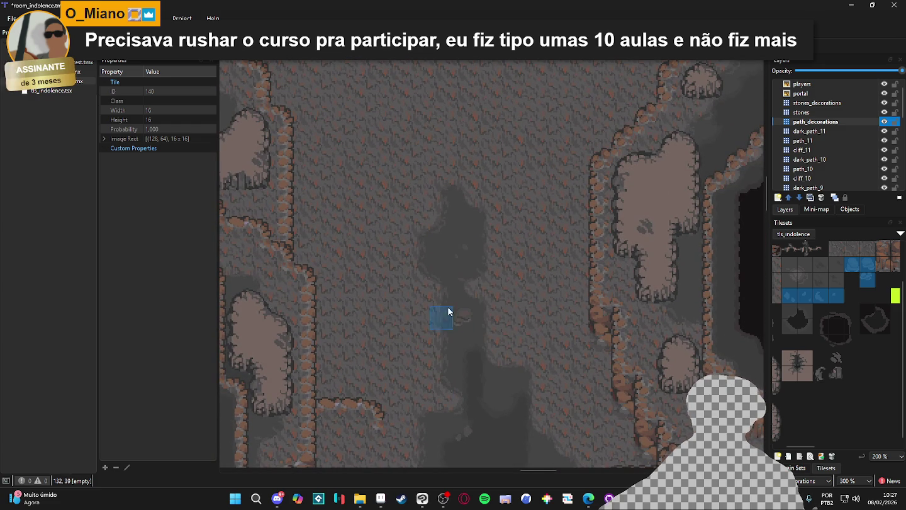
scroll(442, 319, "down", 2)
mouse_move(495, 348)
left_mouse_down()
mouse_move(469, 293)
mouse_move(473, 202)
left_mouse_up()
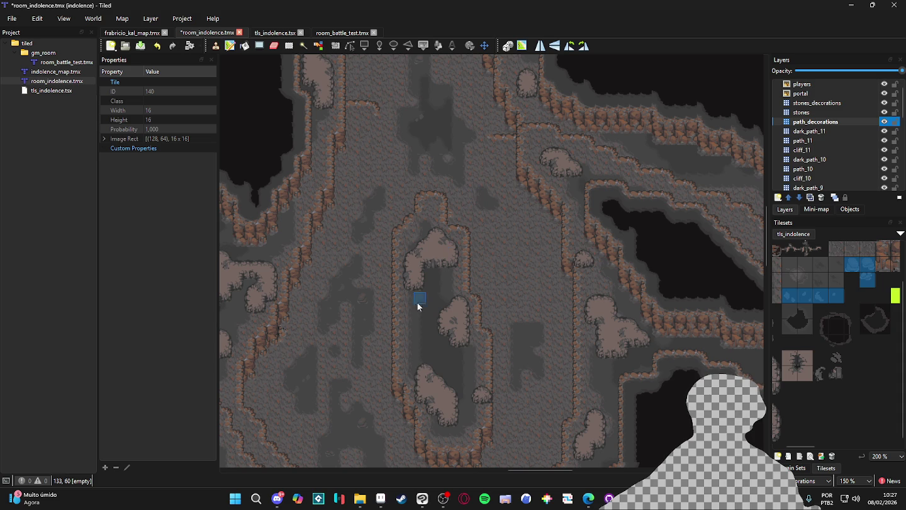
scroll(409, 315, "down", 10)
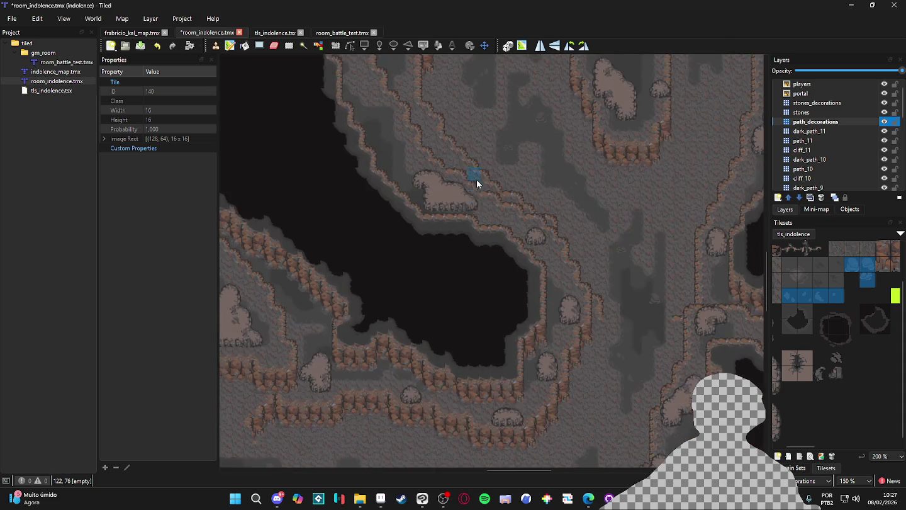
scroll(484, 161, "down", 3)
scroll(434, 307, "up", 1, "ctrl")
scroll(434, 307, "down", 5)
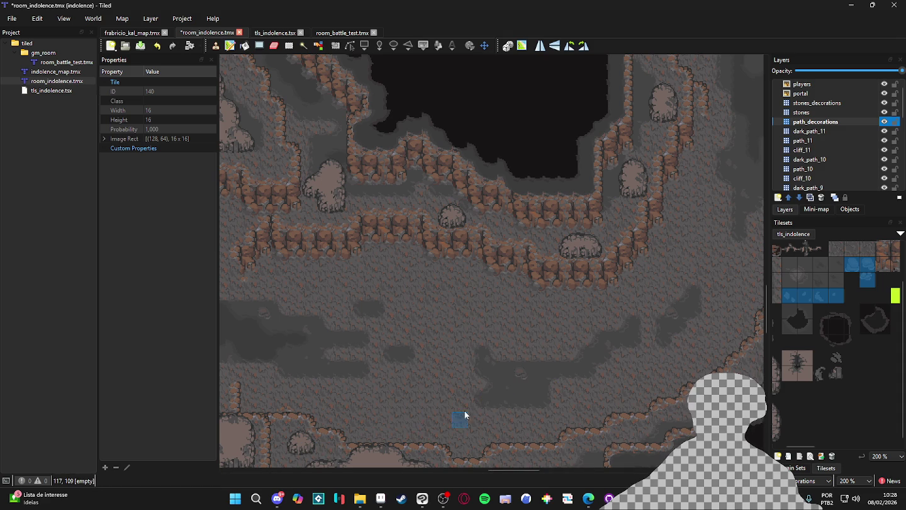
- Try single stone tiles from tls_indolence and pan to another stretch of path
left_click(866, 280)
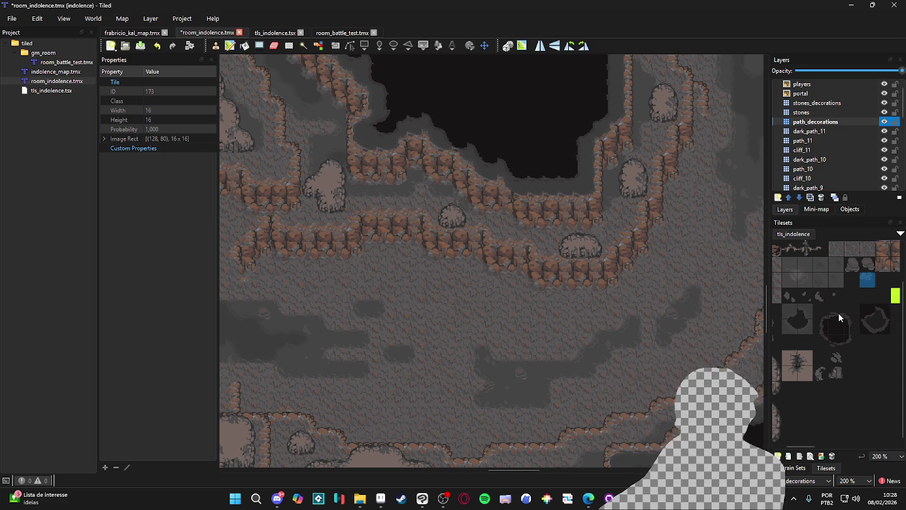
left_click(853, 265)
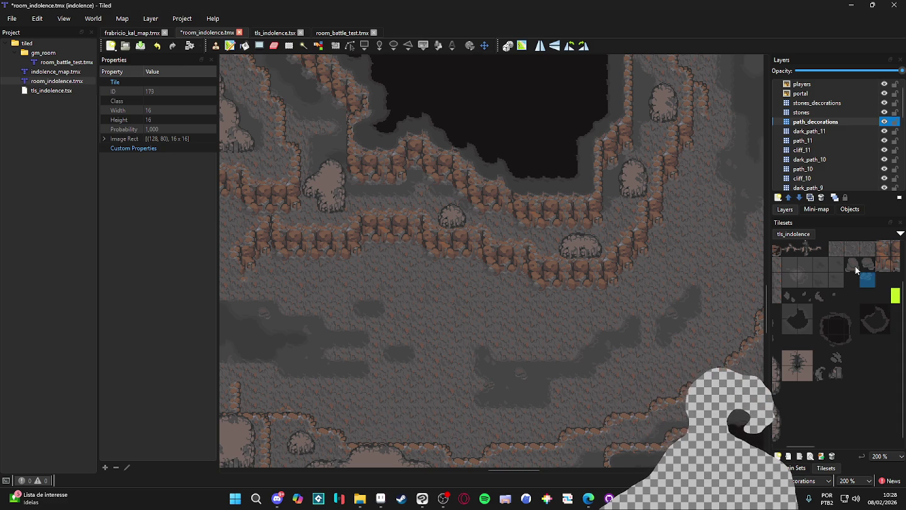
left_click_drag(376, 381, 465, 357)
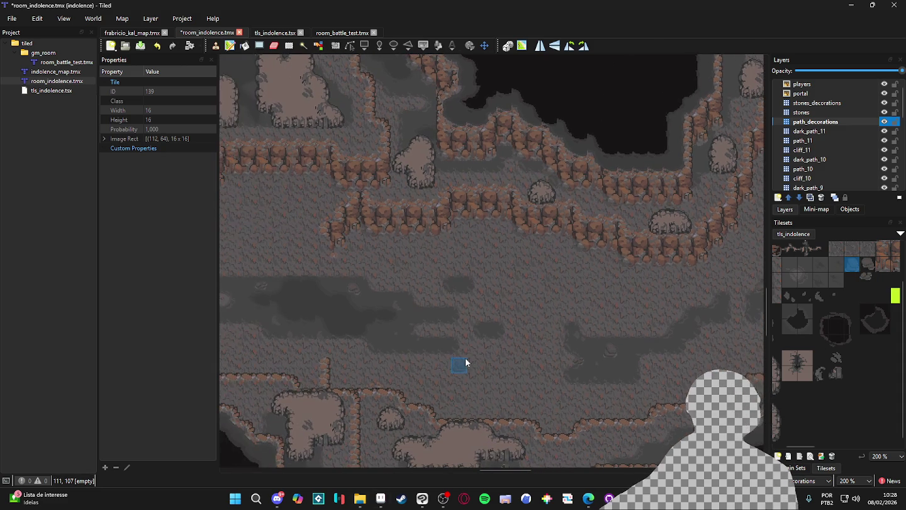
mouse_move(281, 459)
left_mouse_down()
mouse_move(554, 385)
mouse_move(536, 367)
left_mouse_up()
scroll(535, 367, "left", 3)
scroll(536, 367, "up", 1)
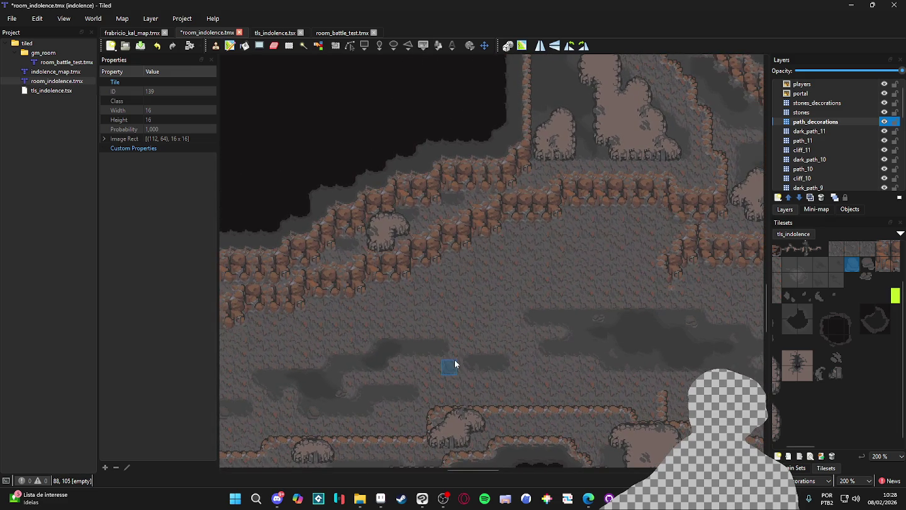
scroll(823, 281, "up", 3)
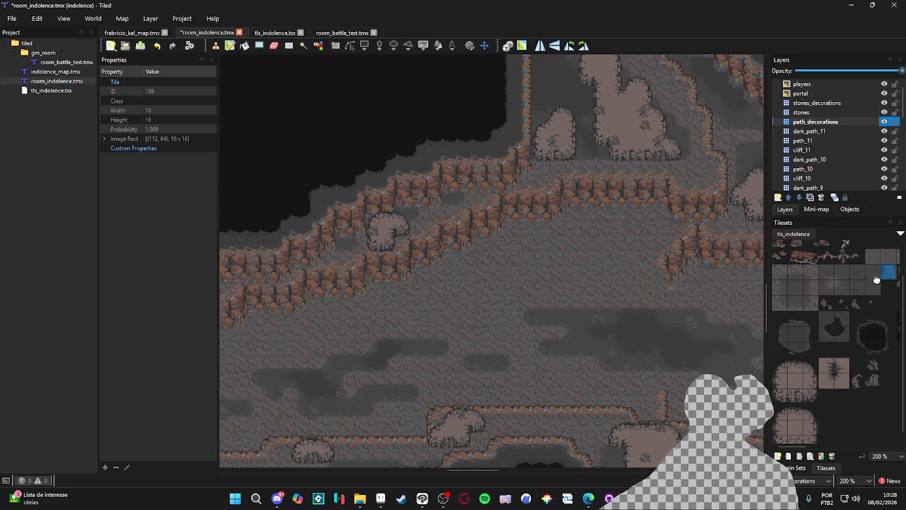
- Select a small multi-tile stone group from tls_indolence as the brush stamp
left_click_drag(779, 280, 793, 280)
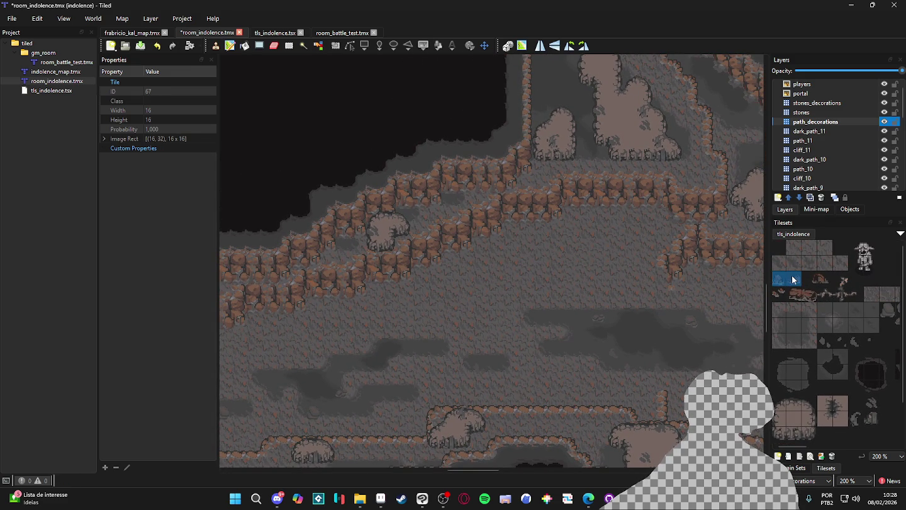
left_click(773, 295, "ctrl")
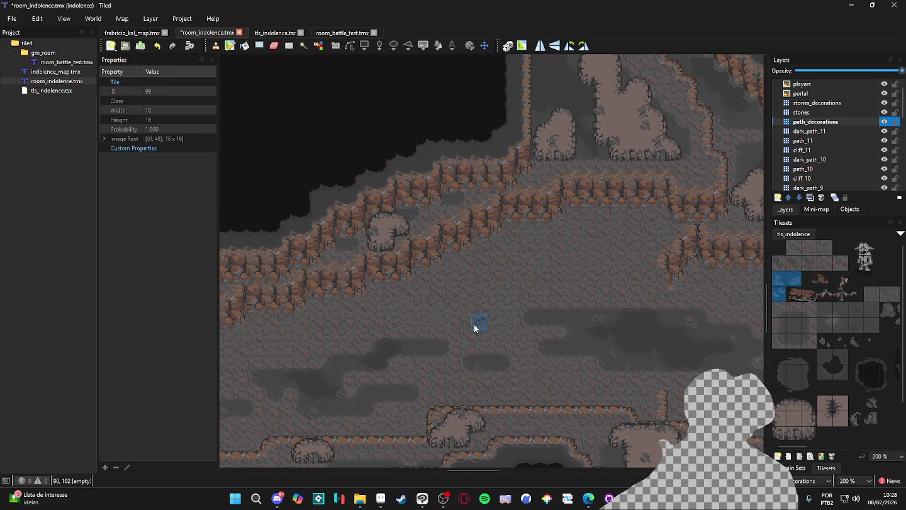
left_click_drag(467, 326, 740, 261)
scroll(538, 258, "left", 10)
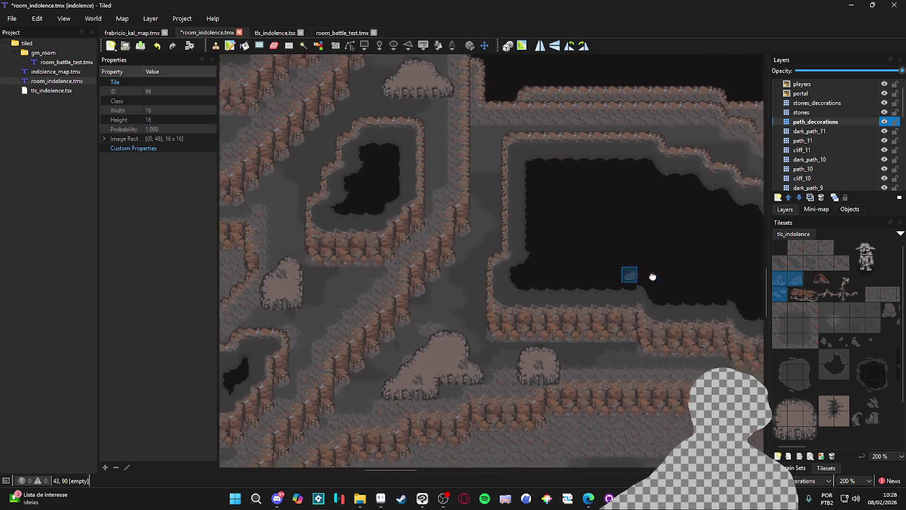
scroll(525, 269, "up", 10)
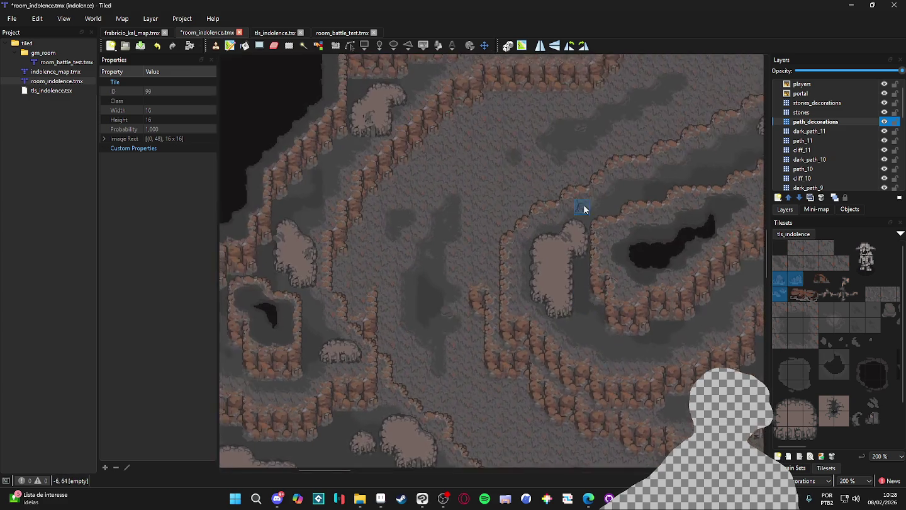
scroll(531, 285, "up", 5)
- Save room_indolence.tmx with Ctrl+S
key("ctrl+s")
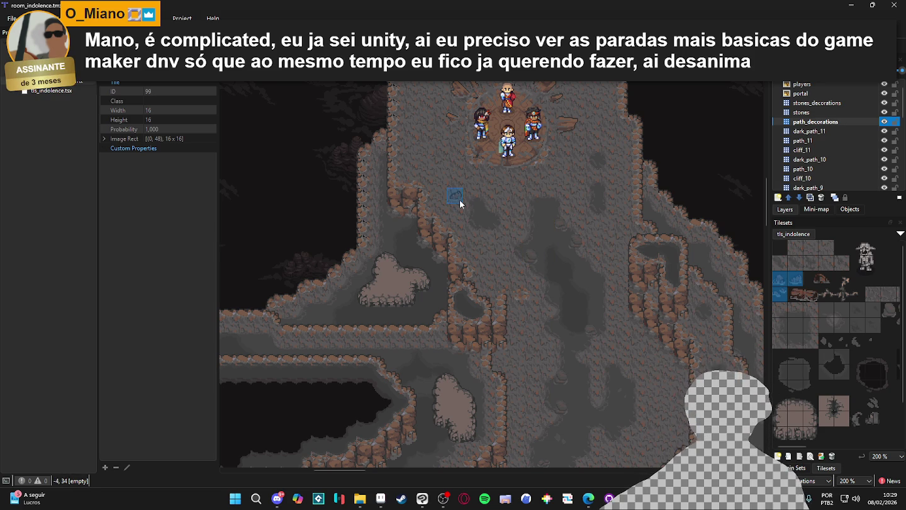
- Place three small stones along the path just below the party clearing
left_click(500, 255)
left_click(488, 271)
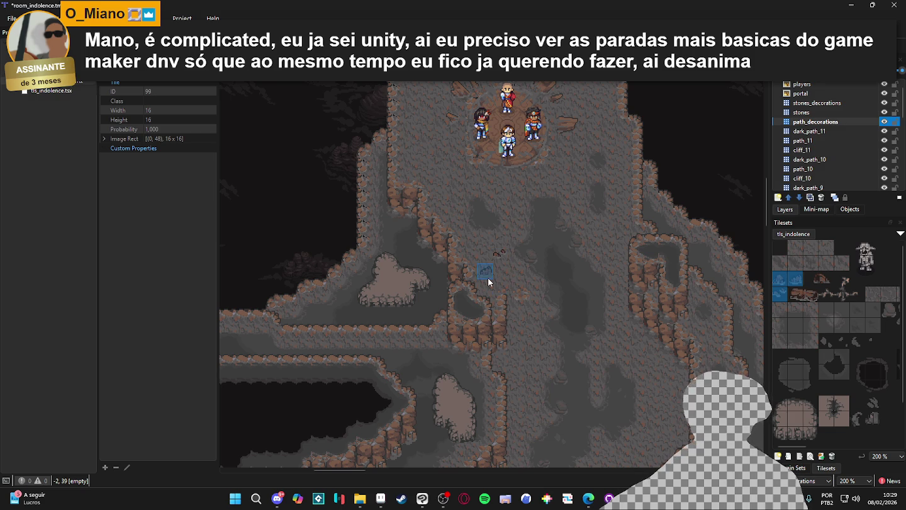
scroll(540, 308, "right", 2)
scroll(541, 309, "down", 1)
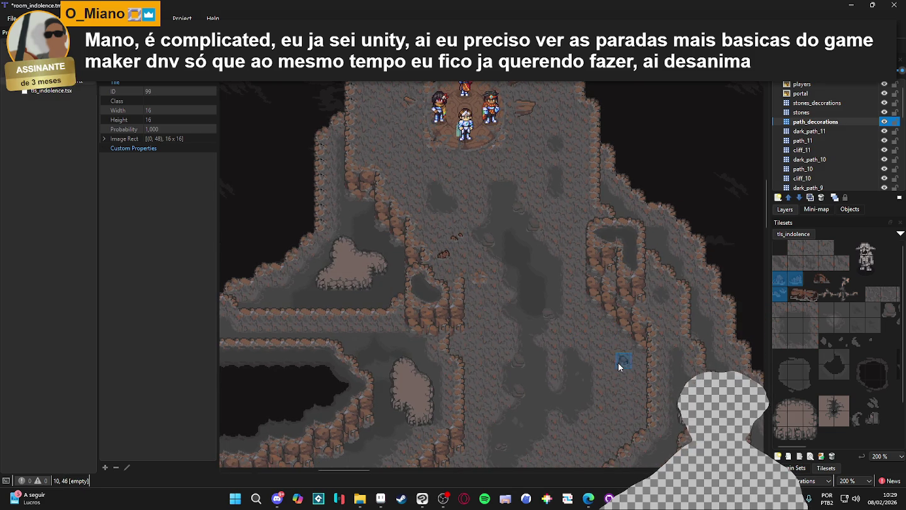
left_click(625, 359)
scroll(609, 353, "down", 4)
scroll(610, 352, "right", 1)
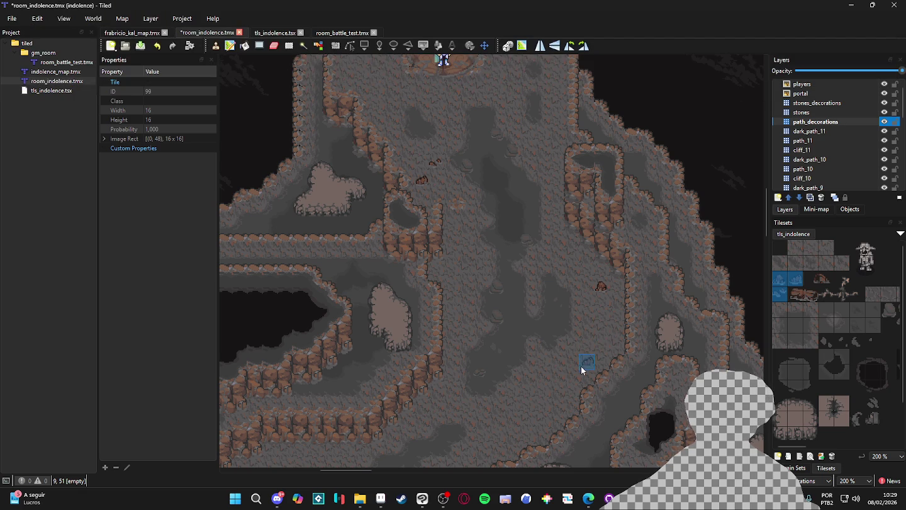
- Move further down the cave and stamp a stone tile onto the path
scroll(548, 368, "down", 3)
scroll(547, 368, "left", 3)
scroll(533, 235, "down", 3)
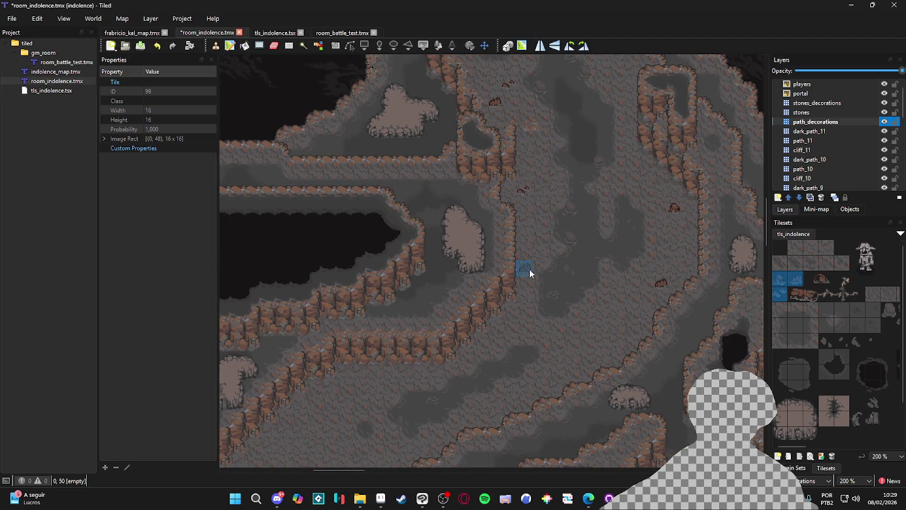
scroll(532, 235, "left", 1)
scroll(500, 280, "down", 2)
scroll(500, 280, "left", 5)
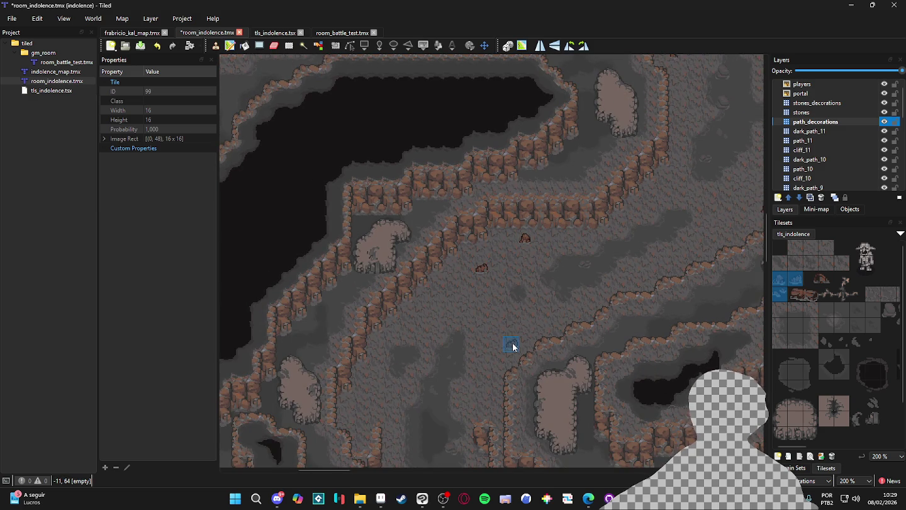
scroll(493, 346, "down", 3)
scroll(493, 346, "left", 3)
left_click(447, 323)
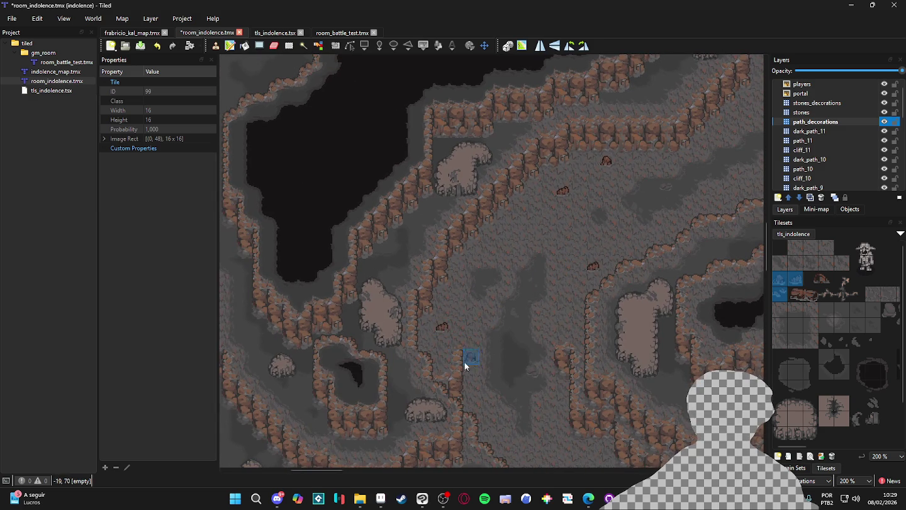
- Place a rock tile further along the path and select a two-tile decoration stamp
scroll(461, 359, "down", 3)
scroll(462, 358, "right", 1)
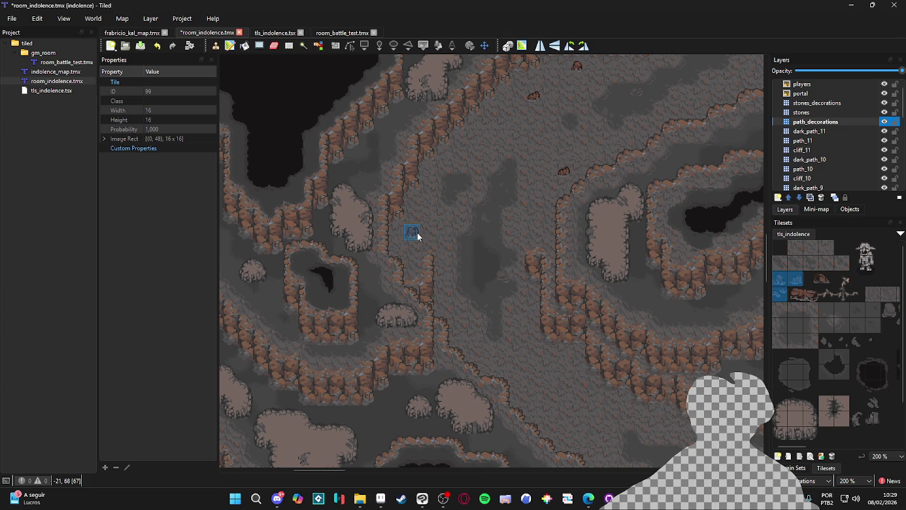
scroll(473, 230, "up", 3)
scroll(473, 230, "right", 1)
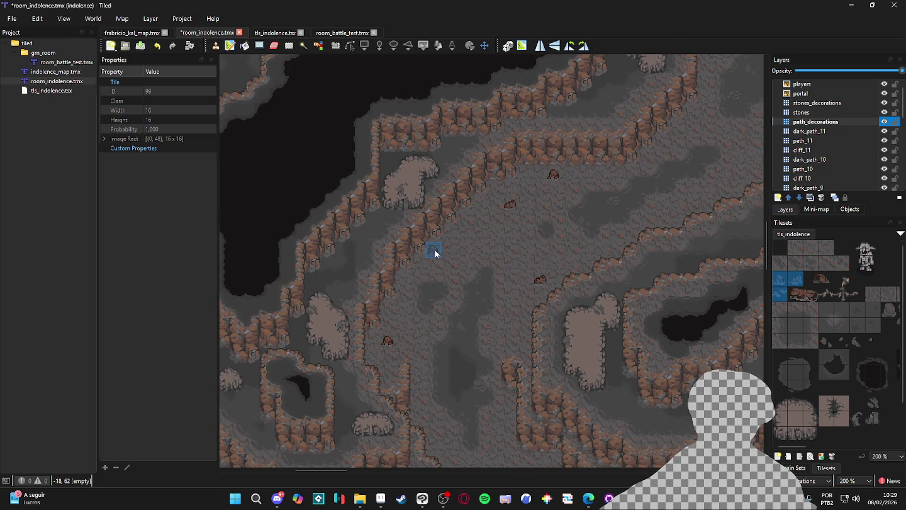
left_click(436, 253)
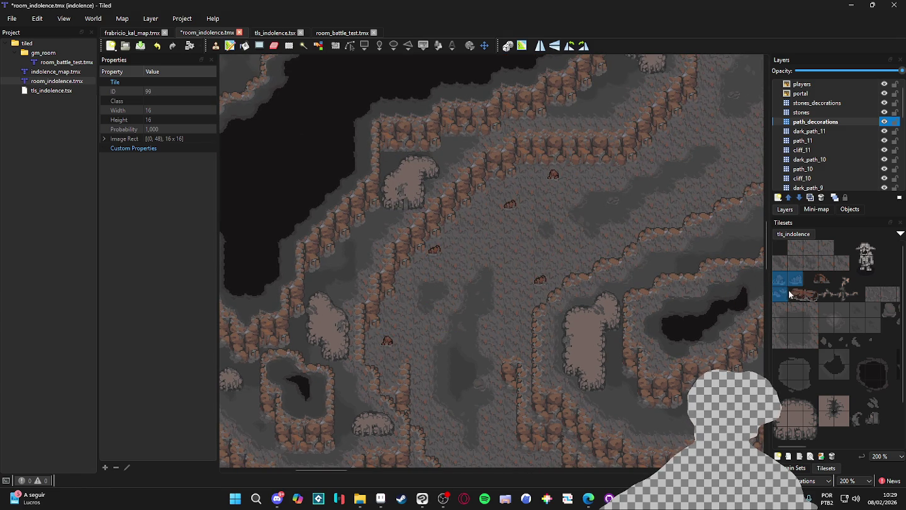
left_click_drag(812, 280, 824, 277)
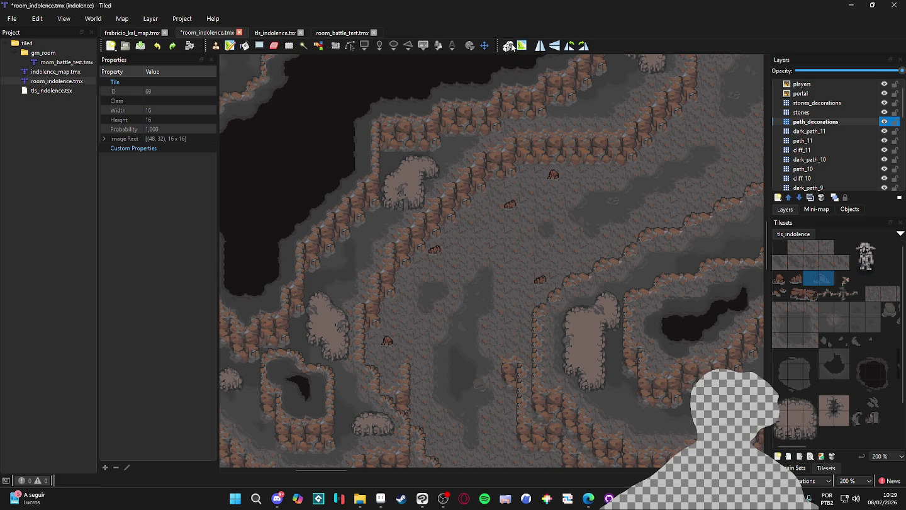
- Place the two-tile decoration, select another two-tile stone stamp, and save the map
left_click(443, 254)
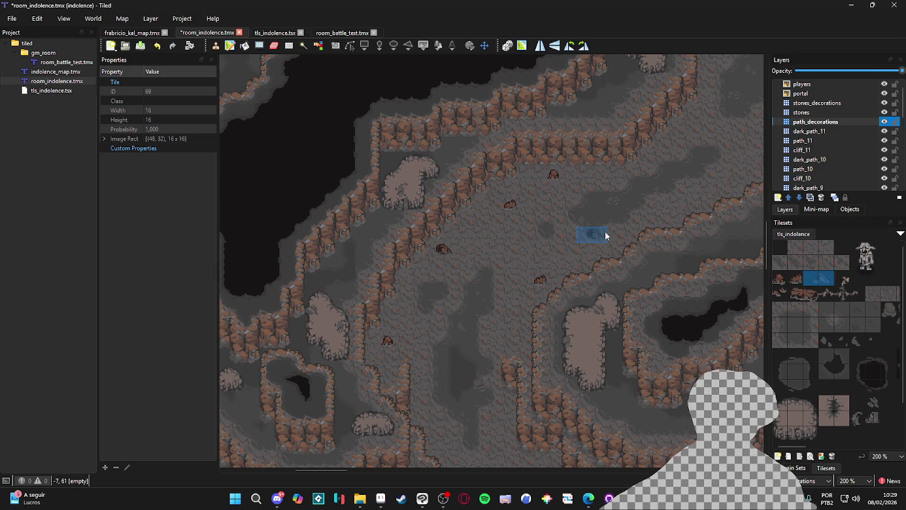
scroll(541, 302, "down", 1)
left_click_drag(810, 293, 795, 294)
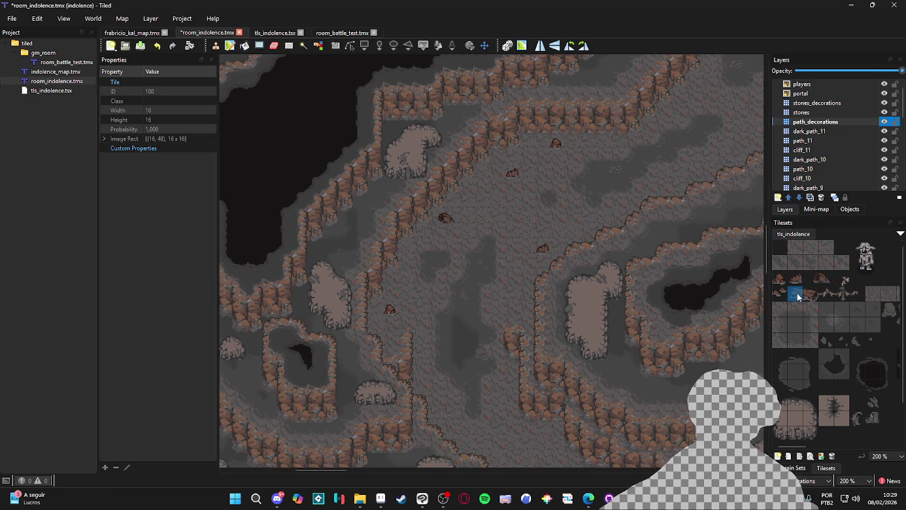
scroll(617, 308, "down", 1, "ctrl")
left_click_drag(626, 355, 558, 246)
scroll(558, 247, "down", 1)
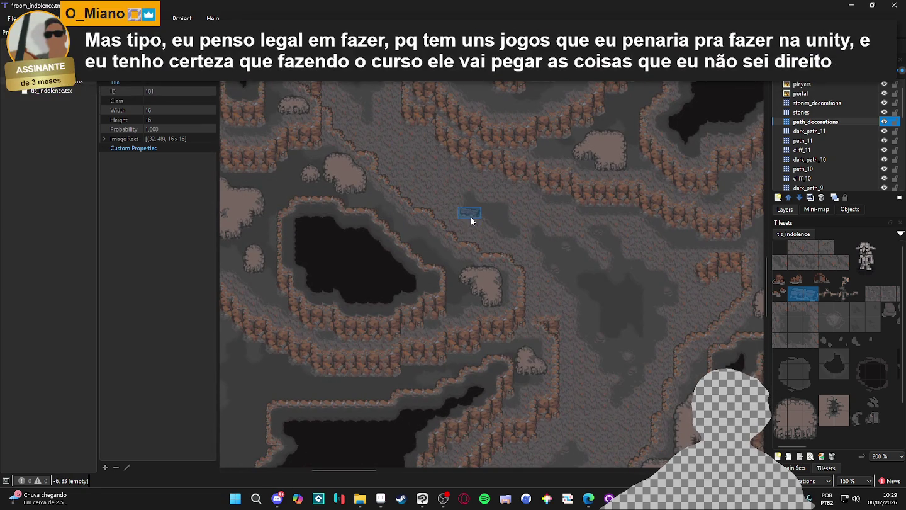
scroll(475, 260, "up", 1)
key("ctrl+s")
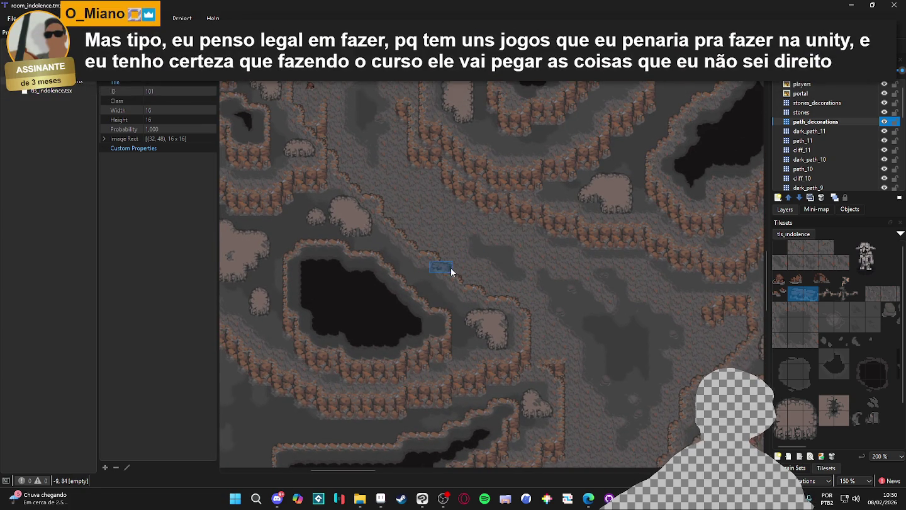
- Stamp a stone group and a single small stone, then place a two-tile rock piece
scroll(450, 267, "up", 1, "ctrl")
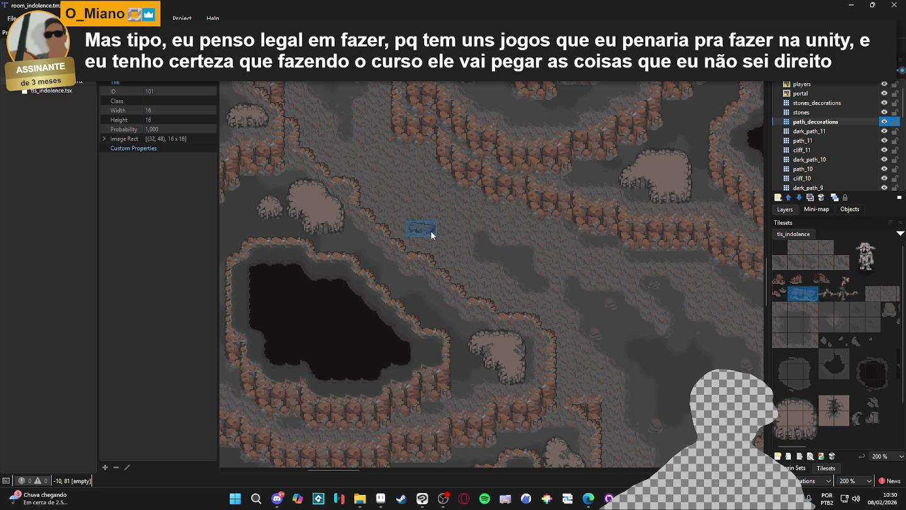
left_click(432, 235)
scroll(546, 270, "down", 5)
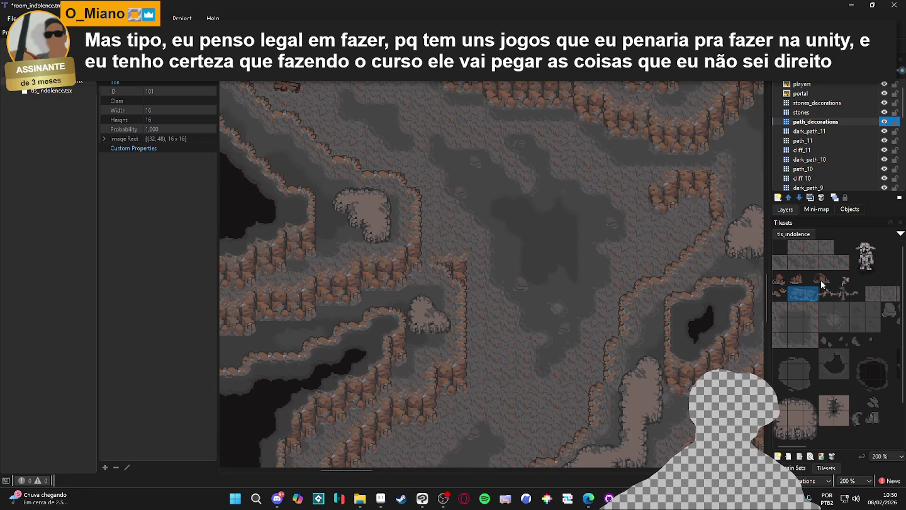
left_click(796, 278)
scroll(494, 296, "right", 3)
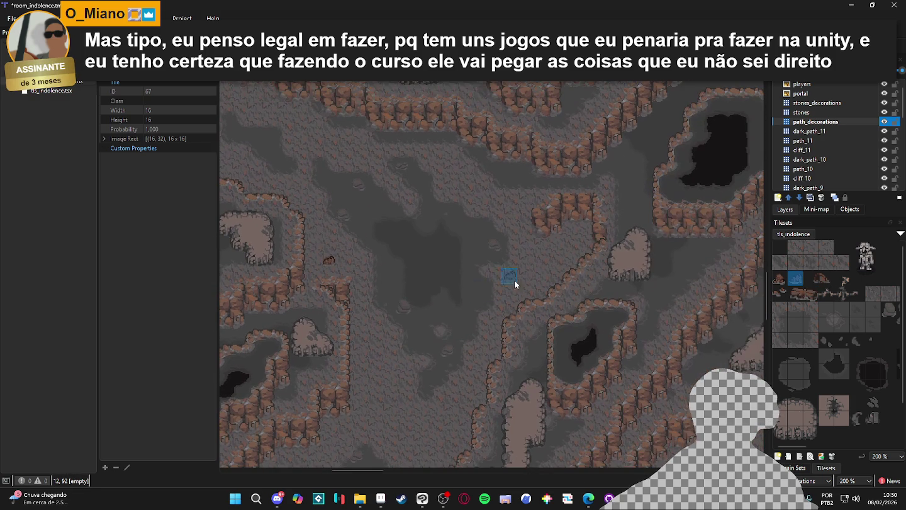
left_click(555, 260)
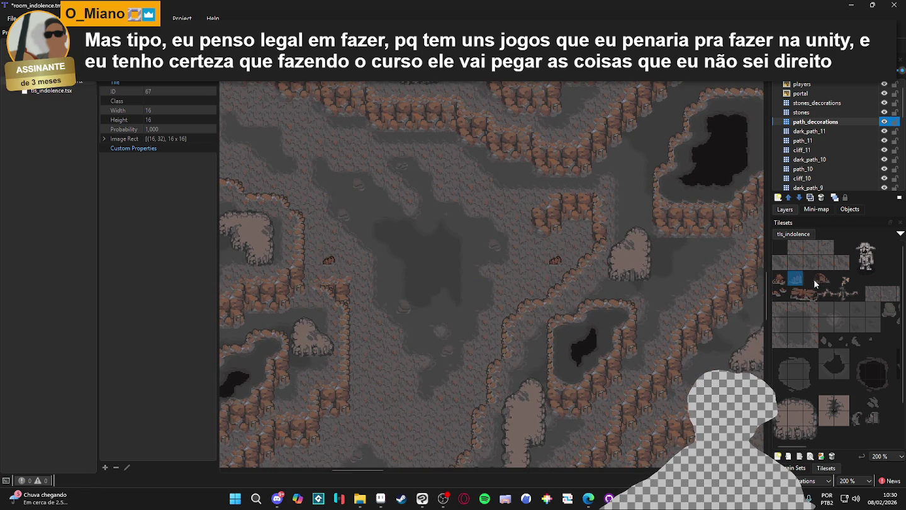
left_click_drag(810, 278, 825, 278)
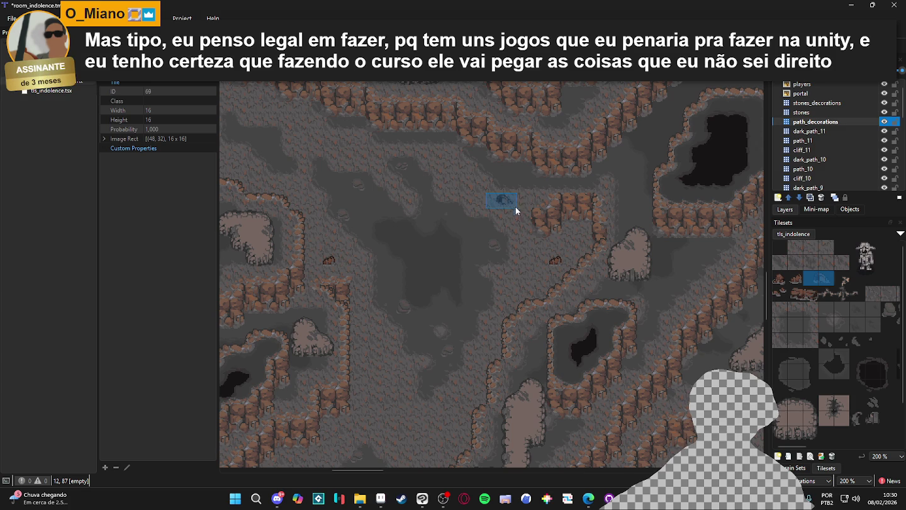
scroll(516, 199, "down", 7)
scroll(550, 192, "left", 3)
left_click(535, 230)
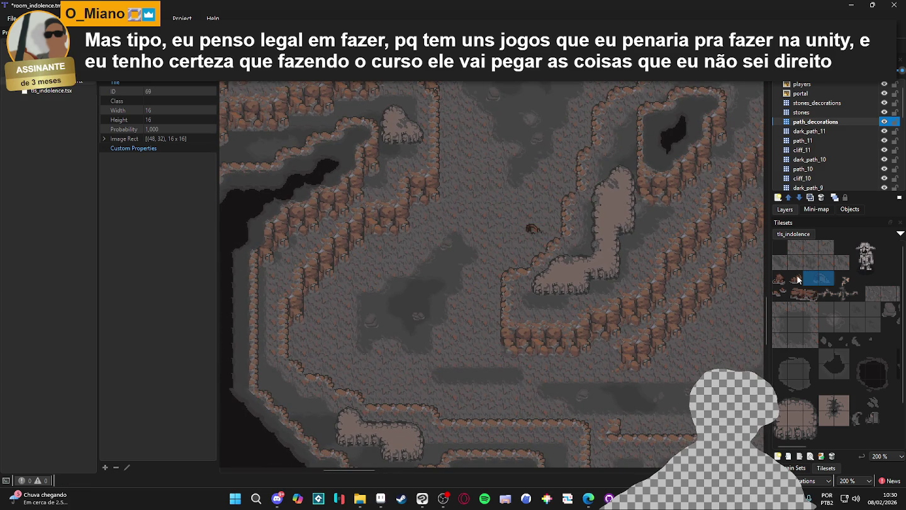
- Add a small rock beside the path and a wide two-tile stone piece
left_click(796, 277)
left_click(354, 273)
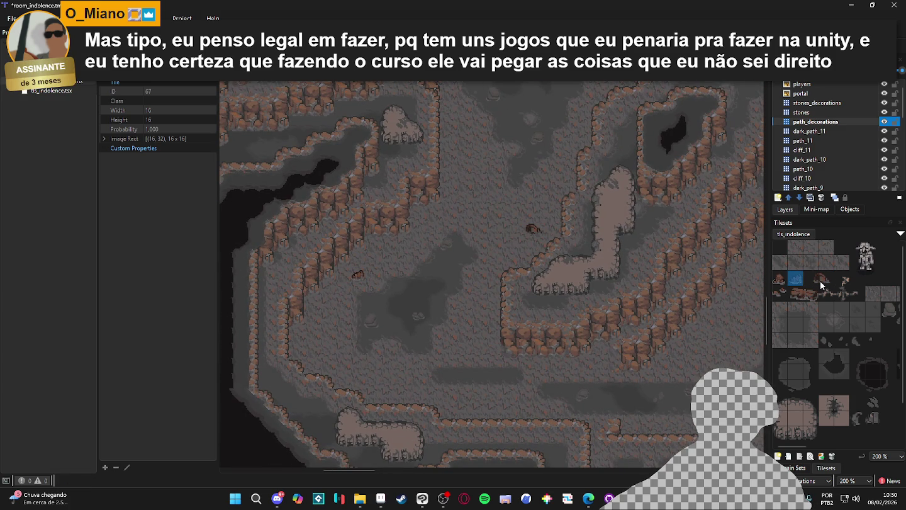
left_click(781, 290)
left_click(312, 333)
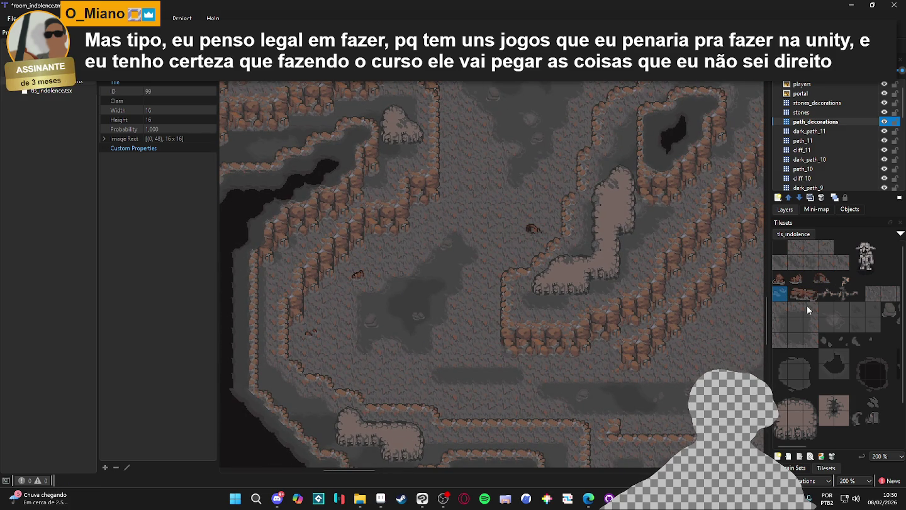
left_click_drag(794, 294, 806, 296)
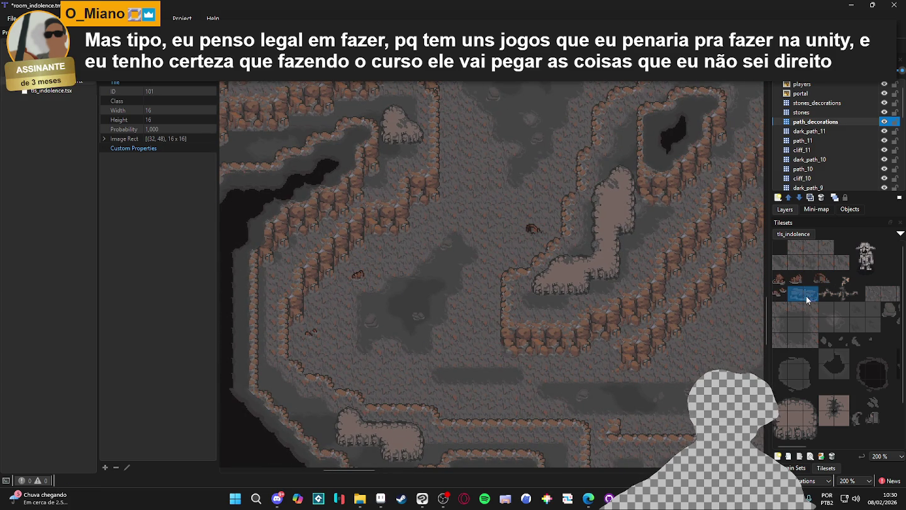
left_click(478, 337)
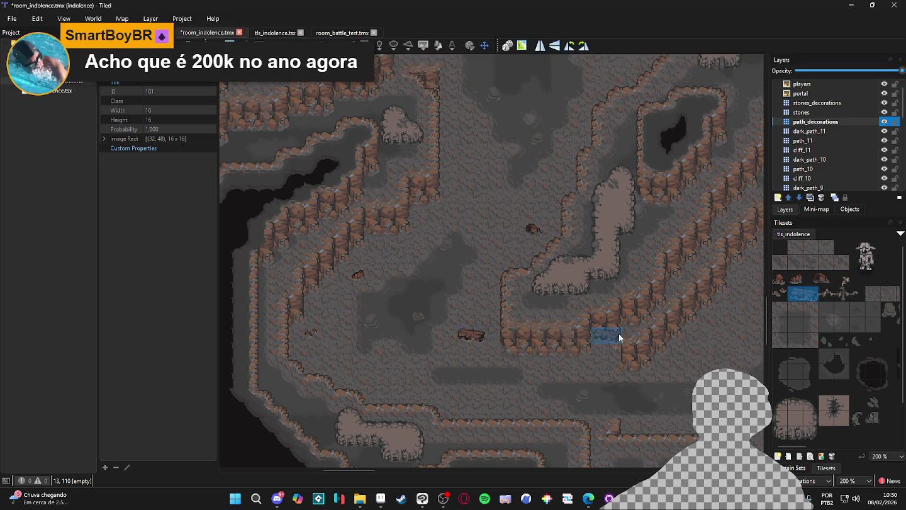
- Save the map, then stamp another wide stone along the cave path
left_click_drag(560, 335, 444, 316)
key("ctrl+s")
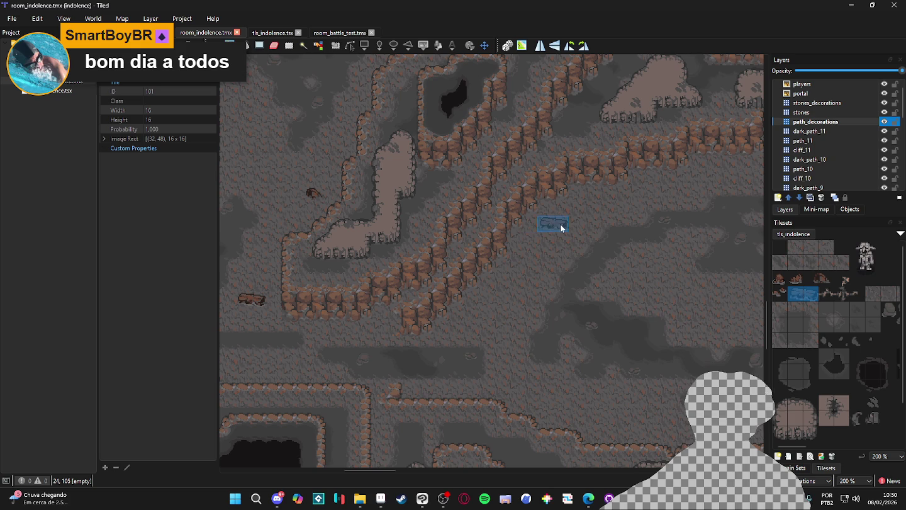
left_click(545, 226)
- Scroll across the cave paths and save room_indolence.tmx again
scroll(560, 368, "down", 3)
scroll(560, 368, "right", 2)
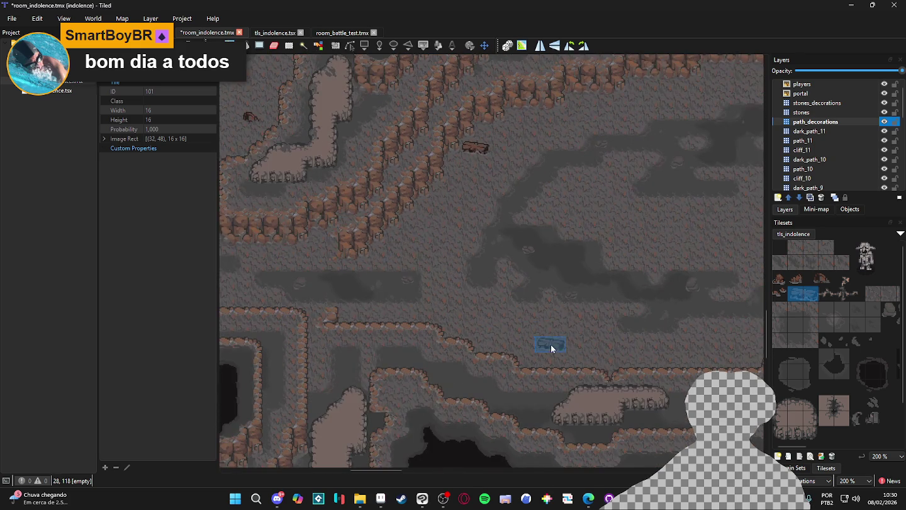
scroll(583, 319, "right", 5)
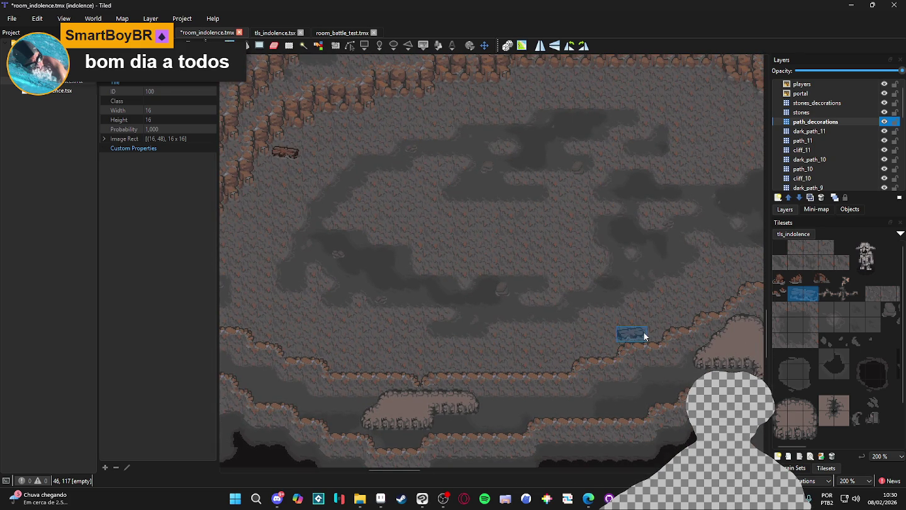
scroll(544, 337, "right", 8)
scroll(418, 383, "up", 5)
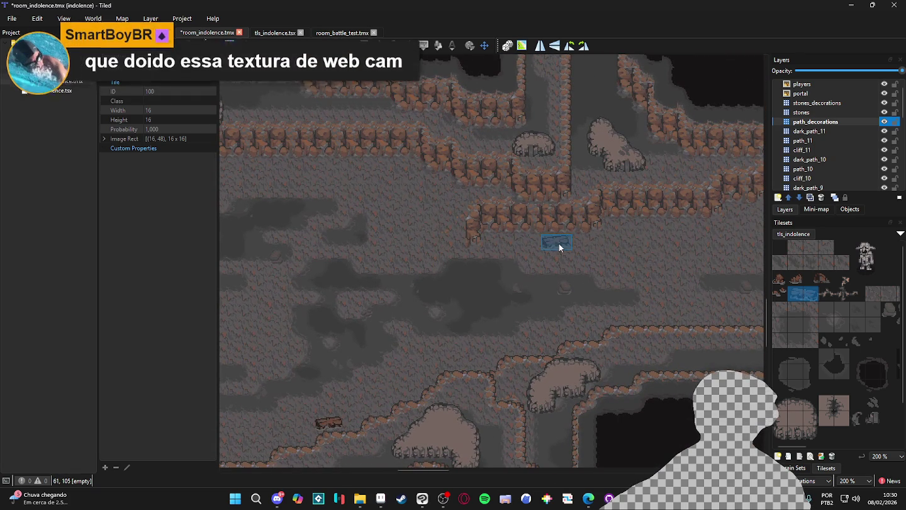
scroll(634, 228, "right", 10)
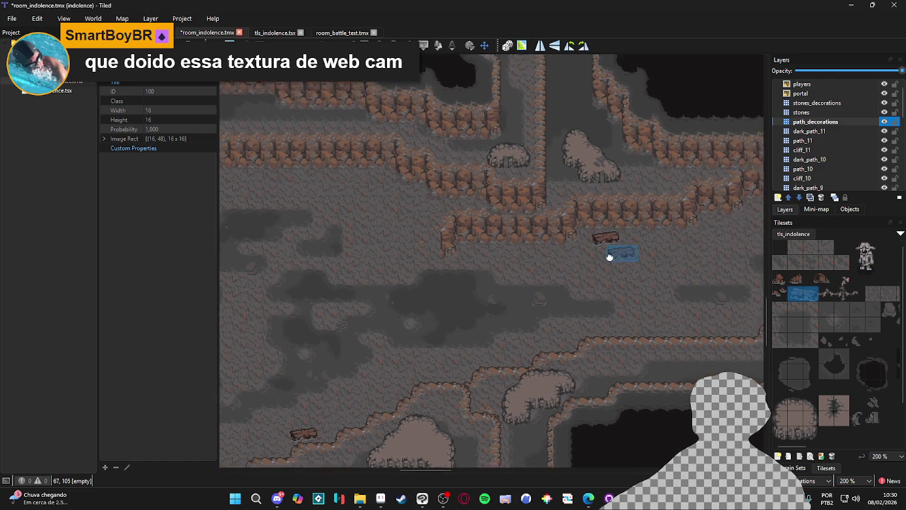
scroll(535, 283, "up", 1)
scroll(602, 258, "right", 20)
scroll(593, 285, "up", 5)
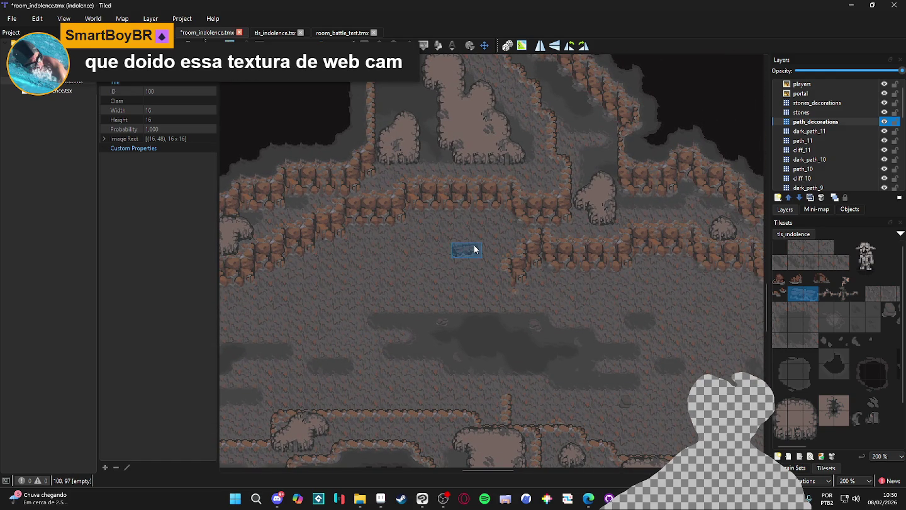
scroll(627, 340, "right", 15)
scroll(405, 323, "down", 5)
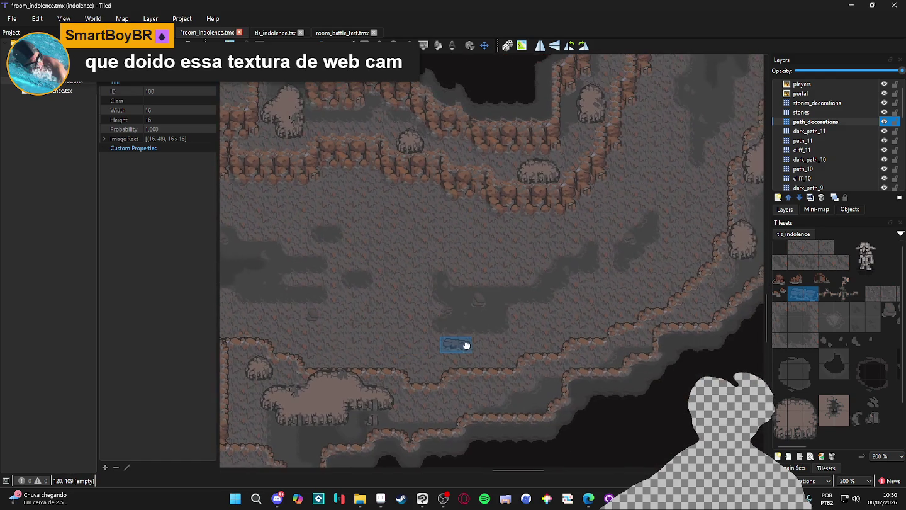
scroll(470, 344, "right", 2)
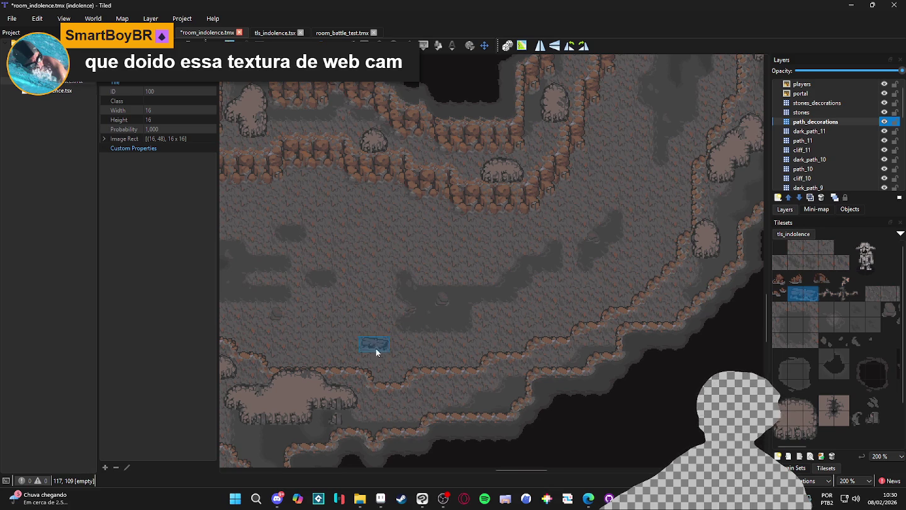
scroll(383, 210, "up", 5)
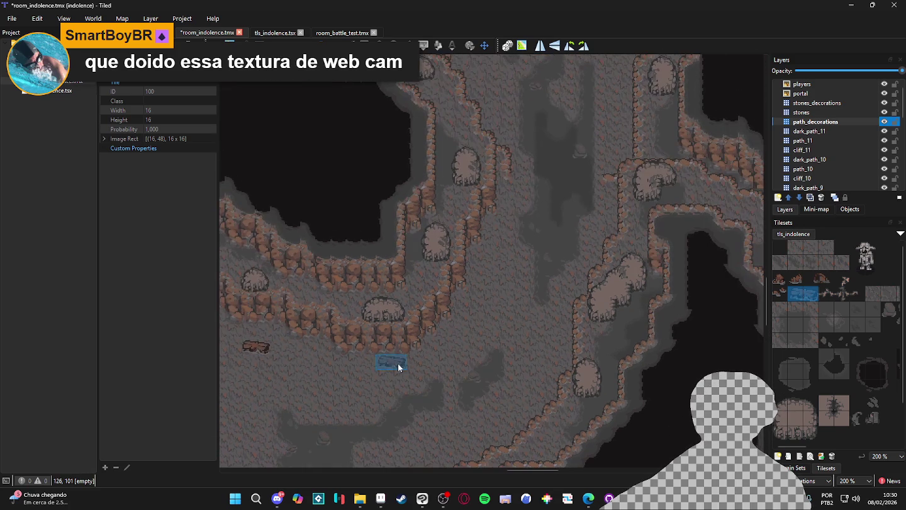
scroll(544, 326, "up", 2)
scroll(531, 338, "up", 3)
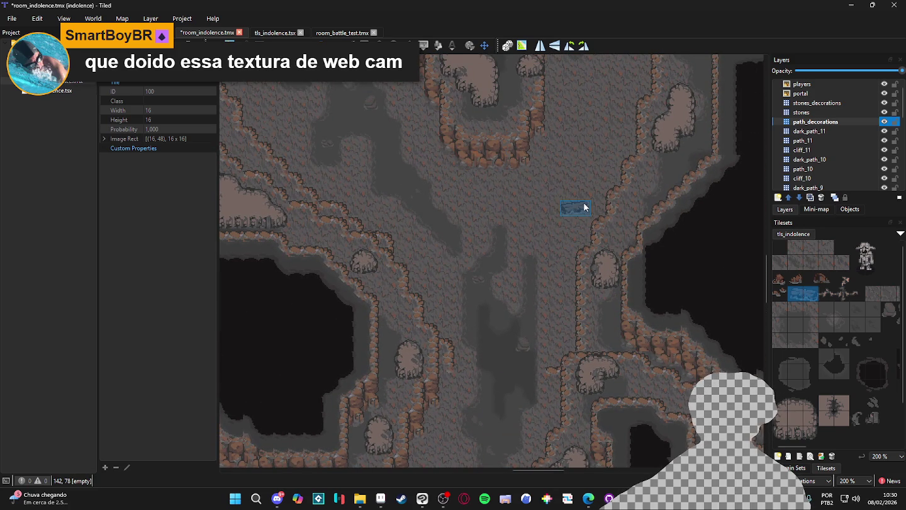
scroll(574, 293, "up", 5)
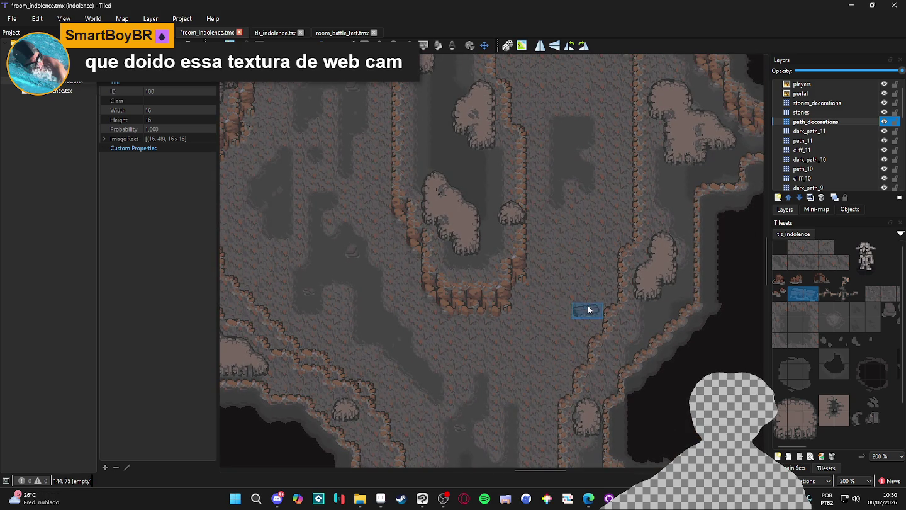
scroll(576, 326, "left", 6)
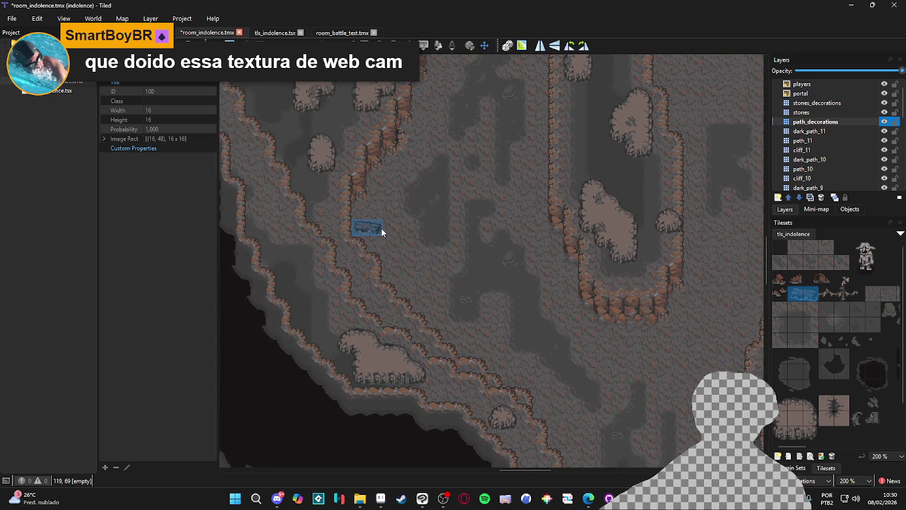
scroll(362, 274, "down", 5)
scroll(409, 290, "right", 5)
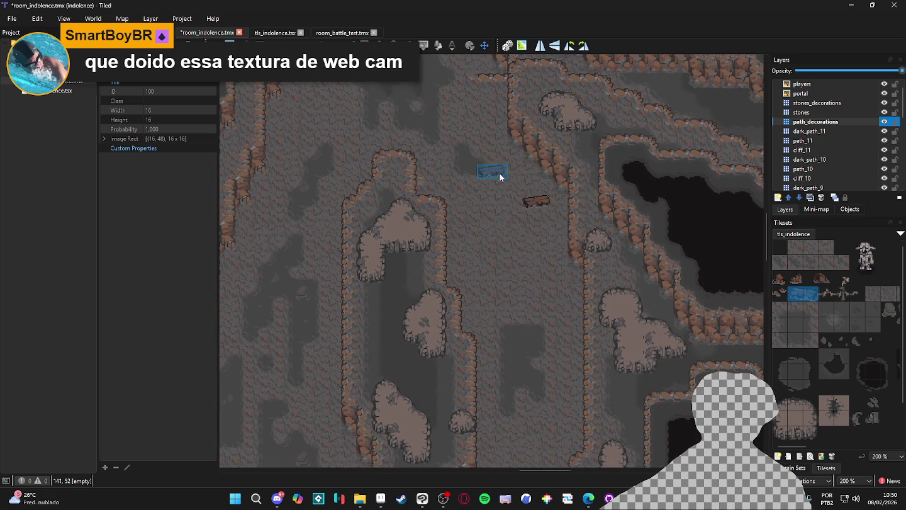
scroll(521, 196, "down", 4)
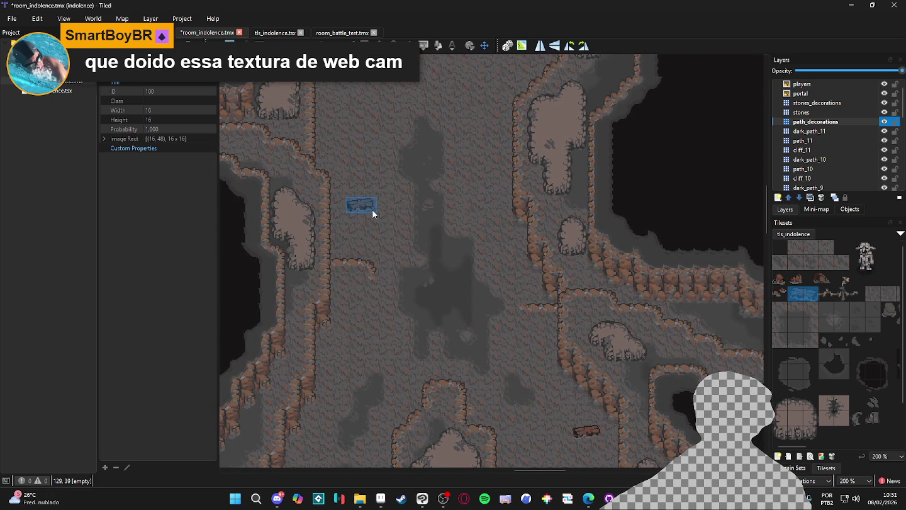
scroll(396, 303, "down", 2)
scroll(467, 288, "down", 4)
scroll(468, 288, "left", 3)
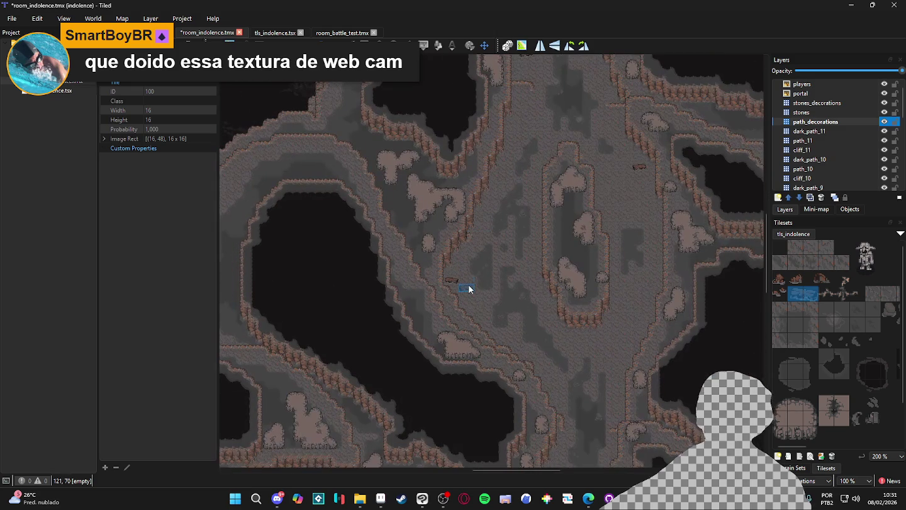
scroll(471, 271, "down", 5)
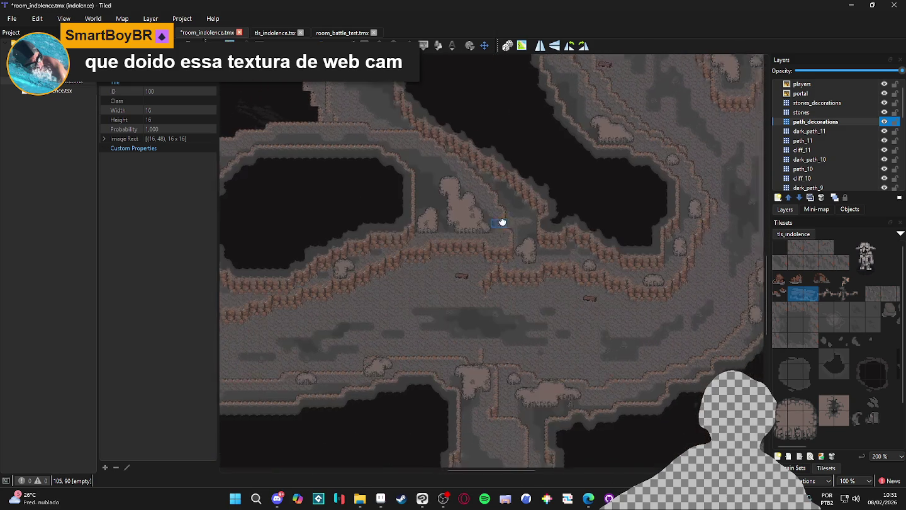
key("ctrl+s")
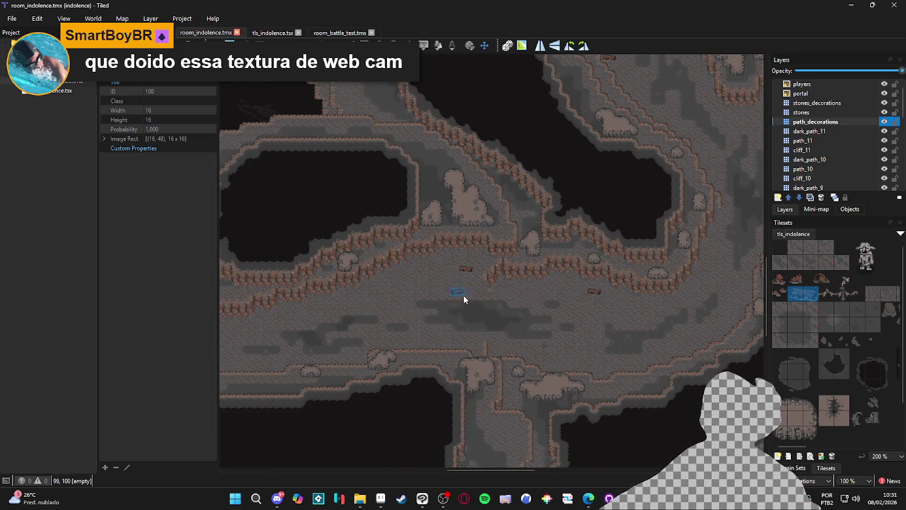
- Select a two-tile stone piece, then a different decoration tile, from tls_indolence
scroll(470, 291, "left", 8)
scroll(488, 270, "left", 3)
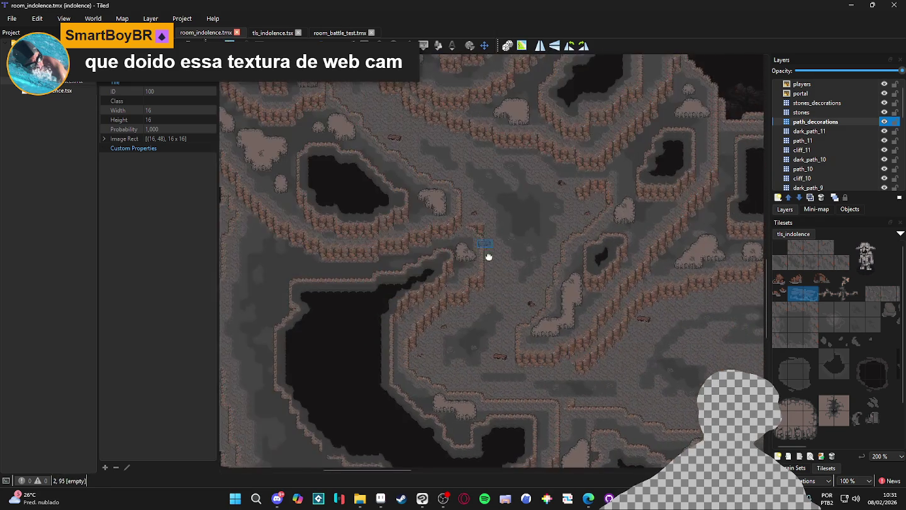
scroll(456, 287, "up", 2)
scroll(443, 310, "right", 1)
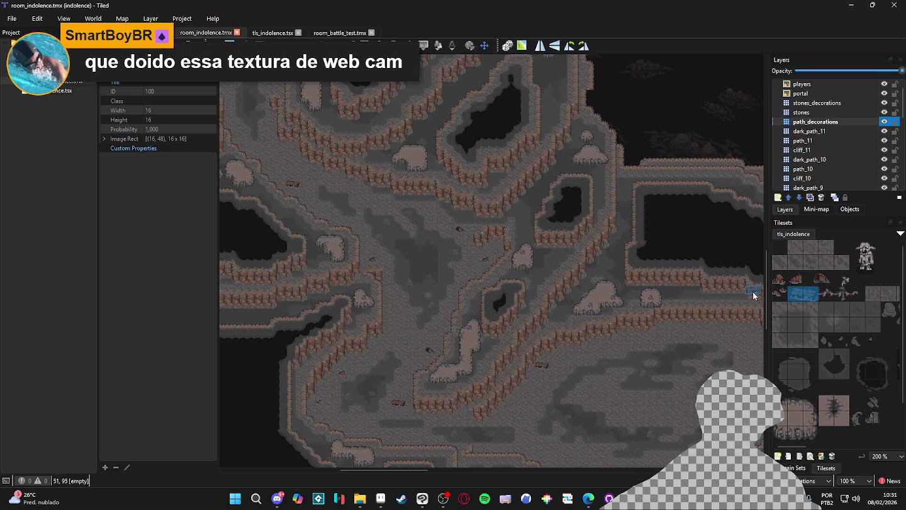
left_click_drag(780, 281, 791, 282)
scroll(566, 301, "right", 5)
scroll(692, 302, "up", 1)
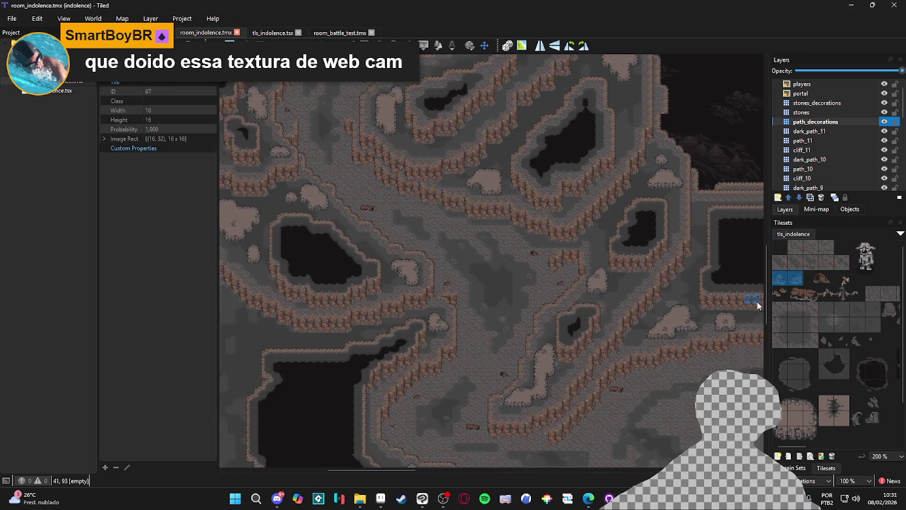
left_click(778, 293, "ctrl")
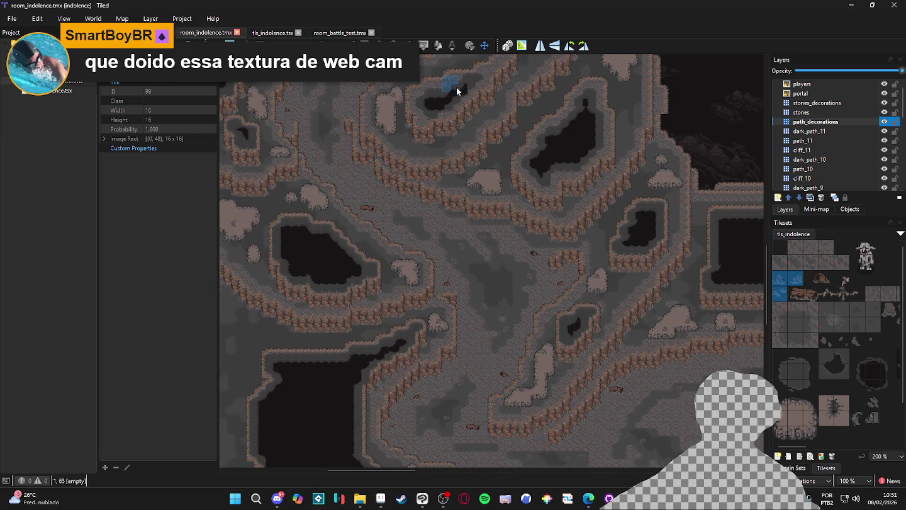
- Stamp a decoration tile and a log along the nearby cave path
scroll(415, 377, "down", 1)
scroll(419, 349, "up", 2)
left_click(483, 351)
scroll(482, 349, "right", 5)
scroll(329, 290, "down", 2)
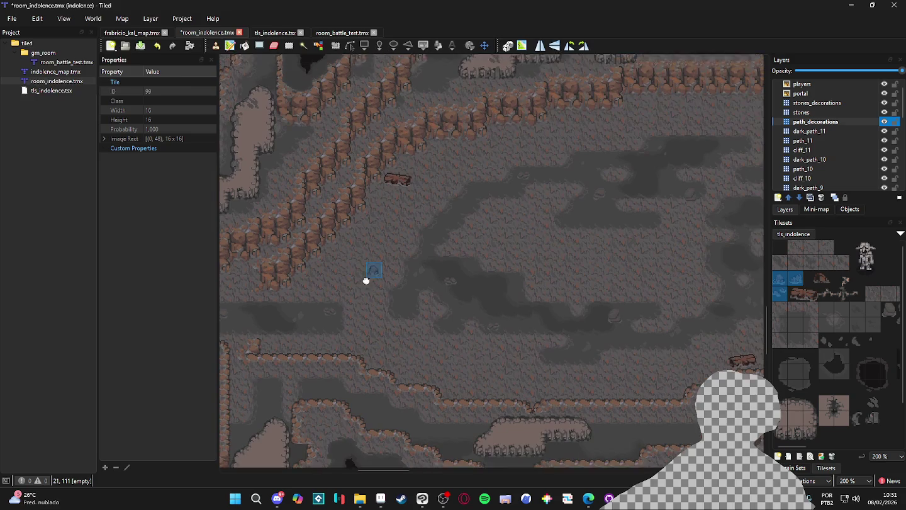
scroll(365, 265, "up", 1)
left_click_drag(377, 293, 380, 323)
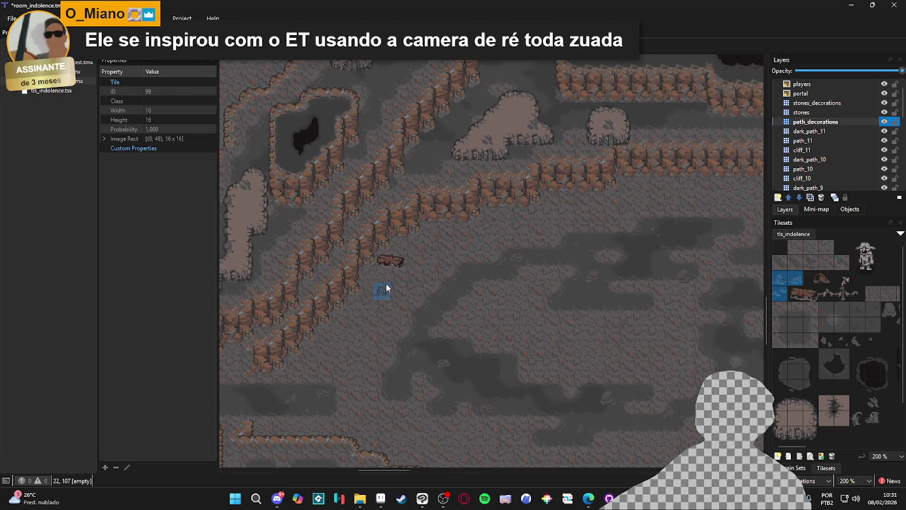
left_click(397, 258)
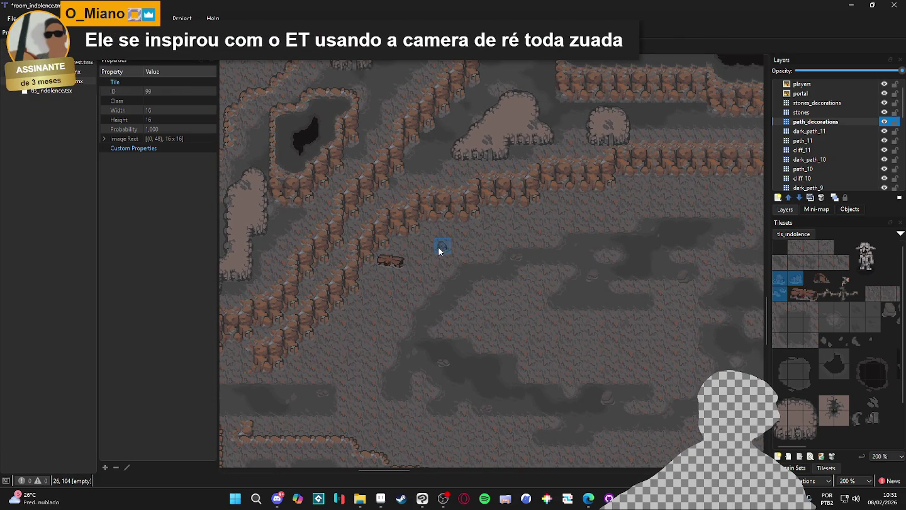
- Place a small brown decoration along the path
scroll(471, 365, "down", 5)
scroll(472, 365, "right", 5)
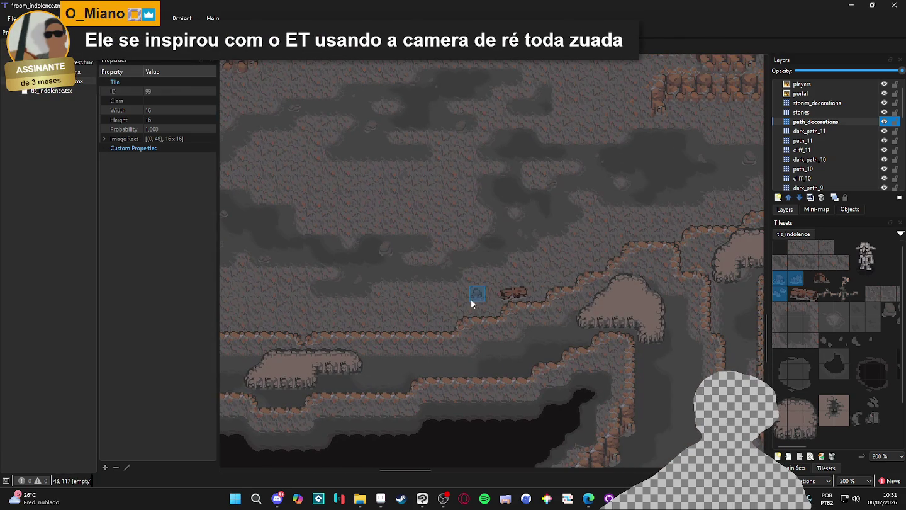
scroll(500, 297, "up", 2)
scroll(500, 297, "right", 3)
left_click(430, 346)
- Stamp two small rocks close together on a further stretch of path
scroll(446, 346, "up", 4)
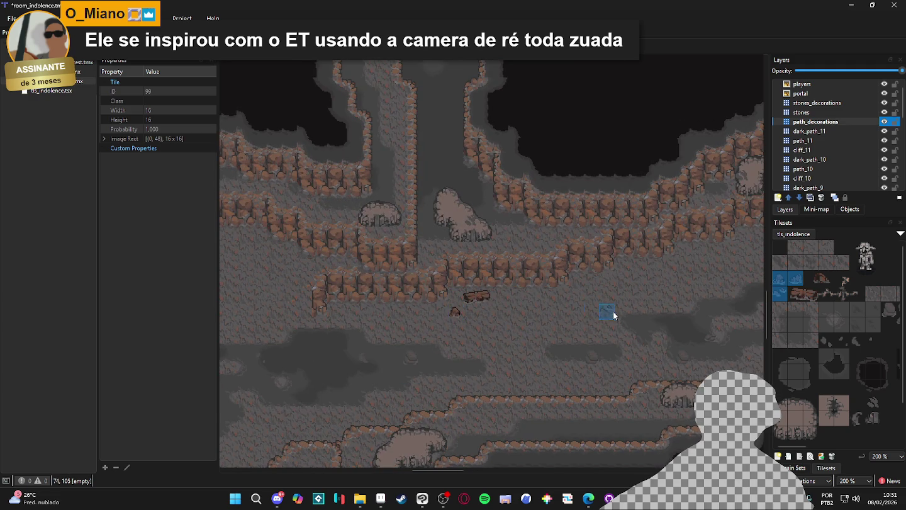
scroll(503, 327, "right", 10)
scroll(502, 297, "up", 2)
scroll(502, 297, "right", 5)
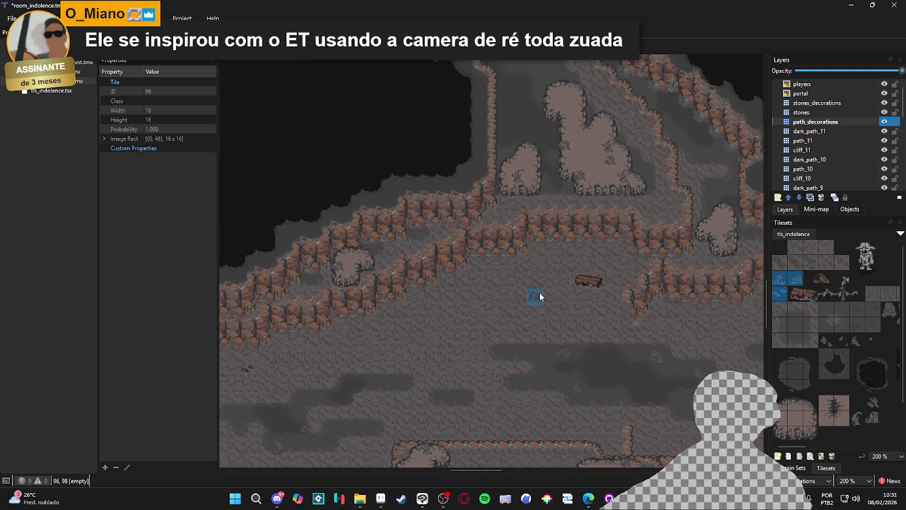
scroll(566, 302, "down", 3)
scroll(566, 339, "right", 5)
scroll(536, 340, "down", 1)
scroll(497, 327, "right", 5)
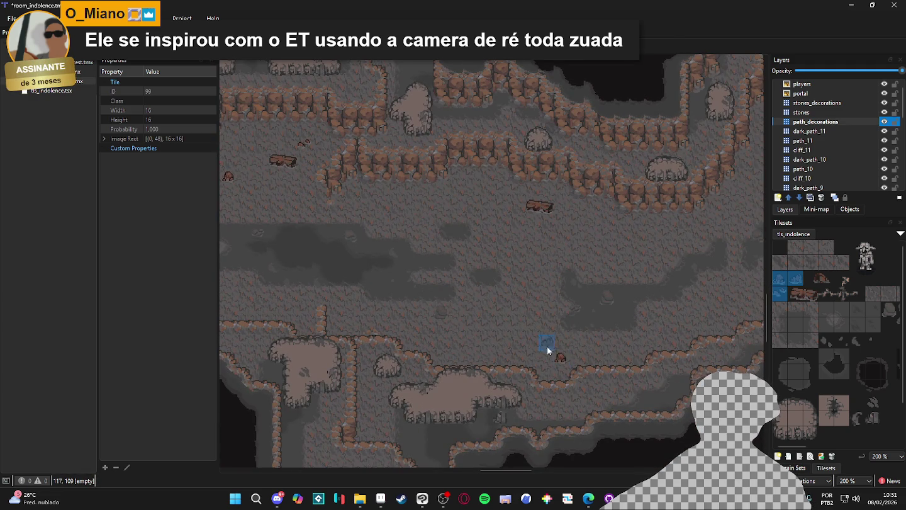
scroll(557, 359, "right", 2)
left_click(458, 195)
left_click(549, 209)
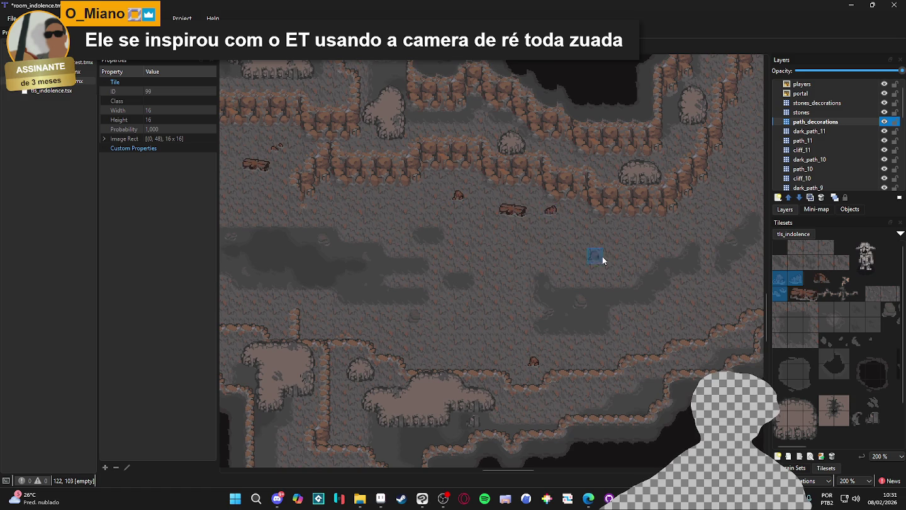
- Save room_indolence.tmx midway through decorating
scroll(588, 251, "up", 3)
scroll(400, 295, "right", 6)
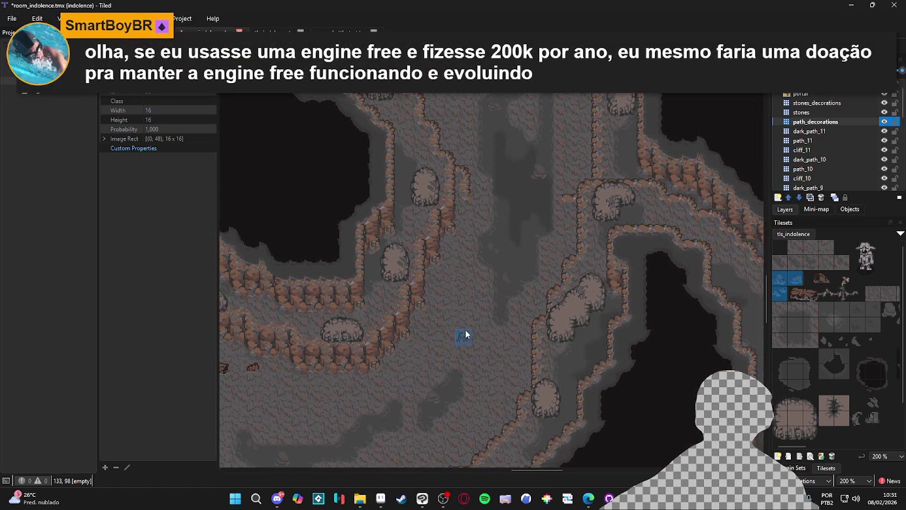
scroll(456, 322, "up", 1)
scroll(456, 322, "left", 1)
key("ctrl+s")
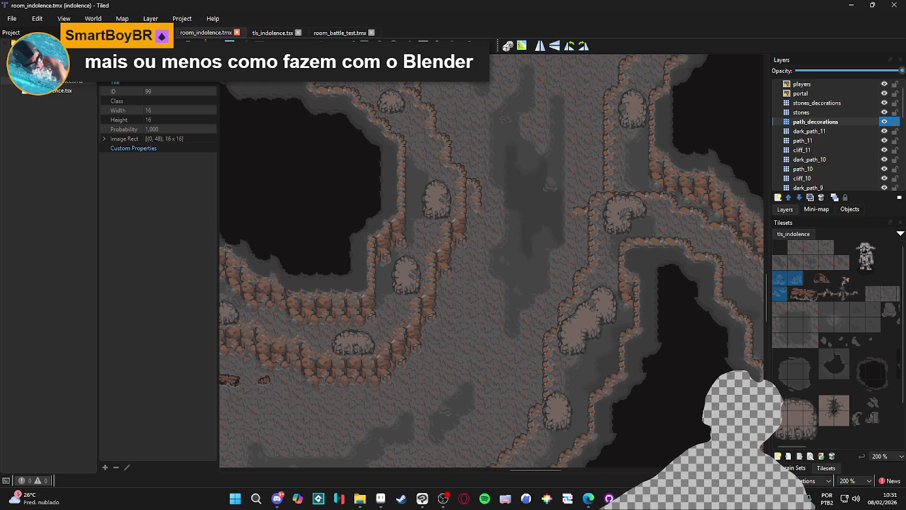
- Add a stone, a small twig and a small rock along the paths
left_click(580, 251)
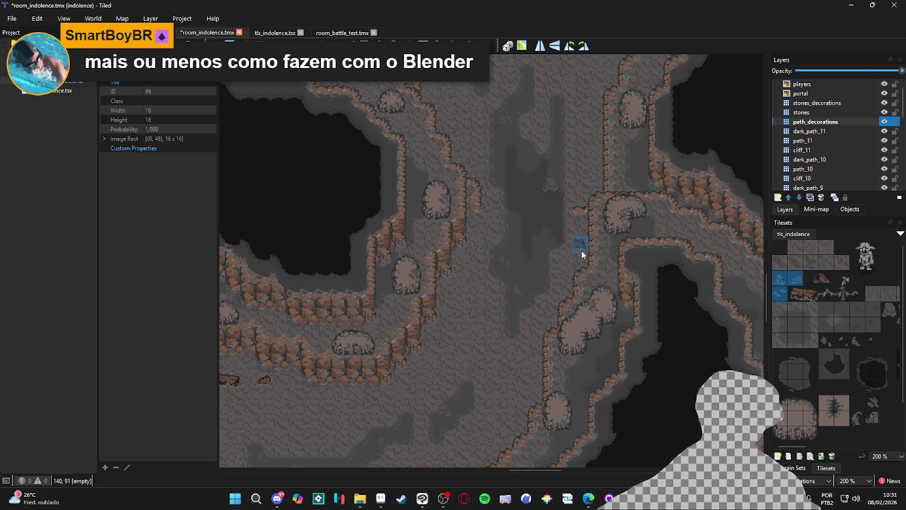
scroll(450, 284, "right", 2)
scroll(554, 339, "up", 4)
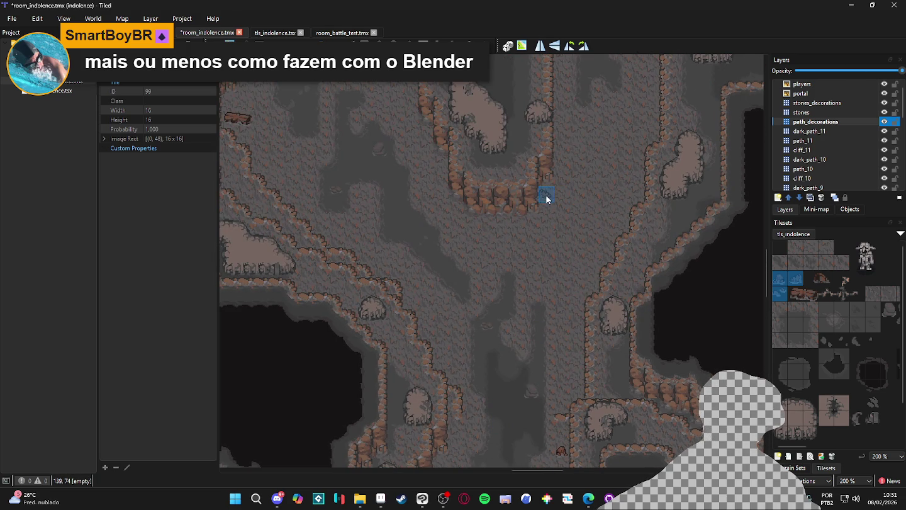
scroll(423, 242, "up", 2)
scroll(519, 345, "left", 2)
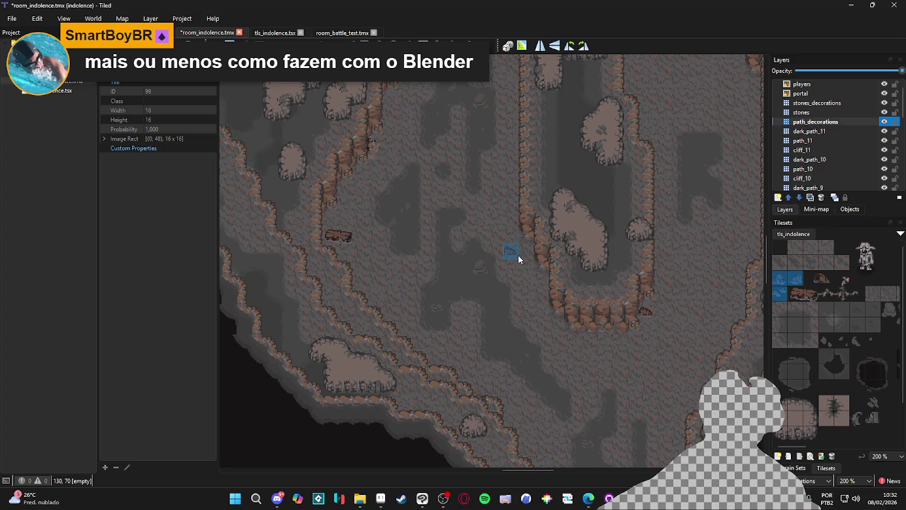
left_click(364, 262)
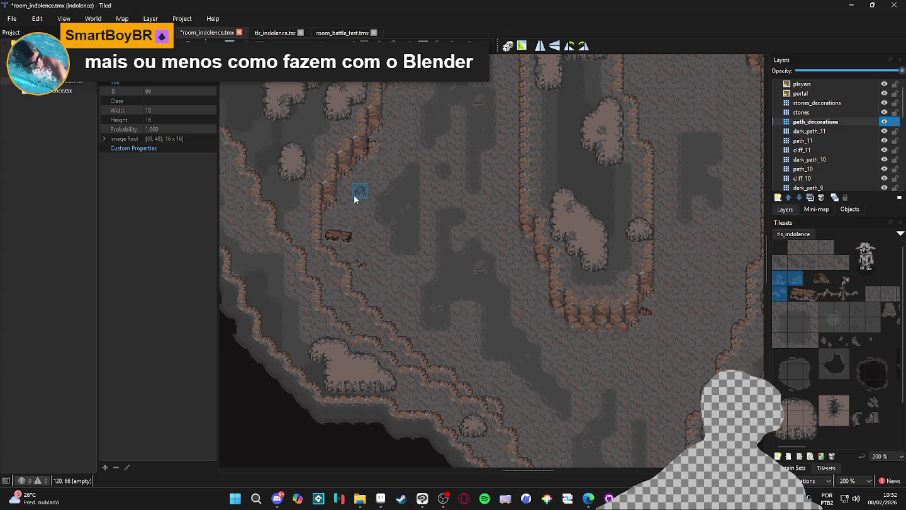
scroll(396, 377, "up", 4)
scroll(623, 295, "right", 3)
left_click(642, 288)
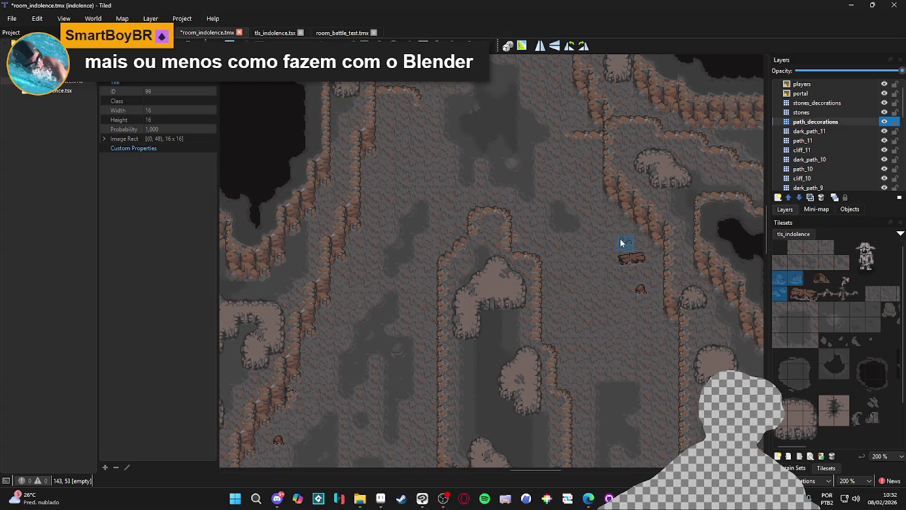
- Stamp two more small rock tiles next to each other on the path
scroll(568, 275, "right", 5)
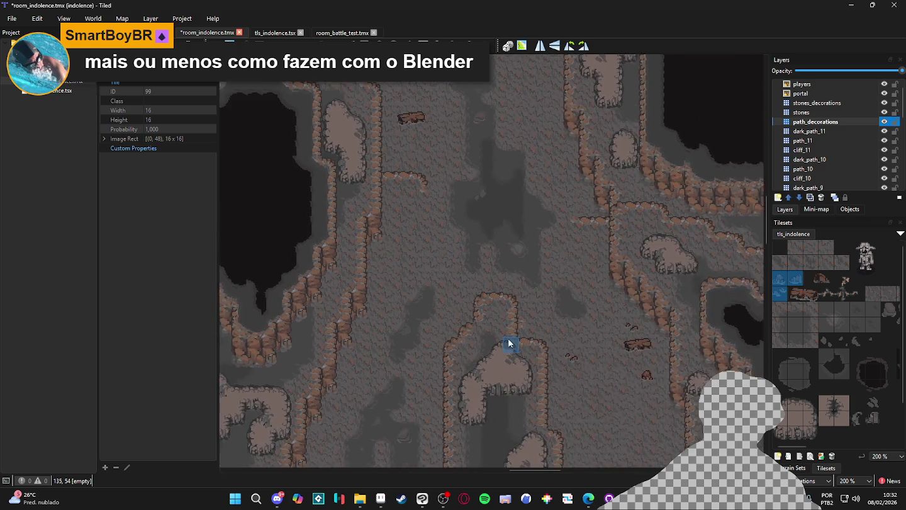
scroll(509, 337, "up", 2)
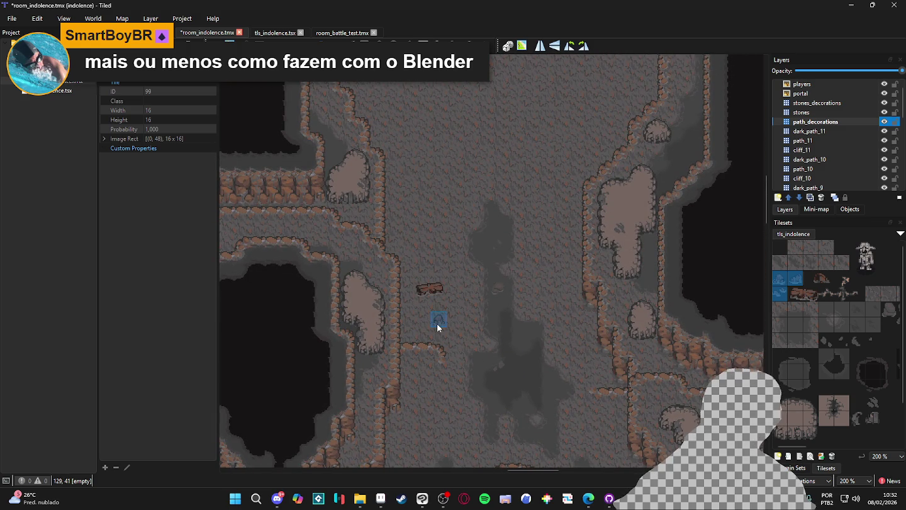
left_click(438, 325)
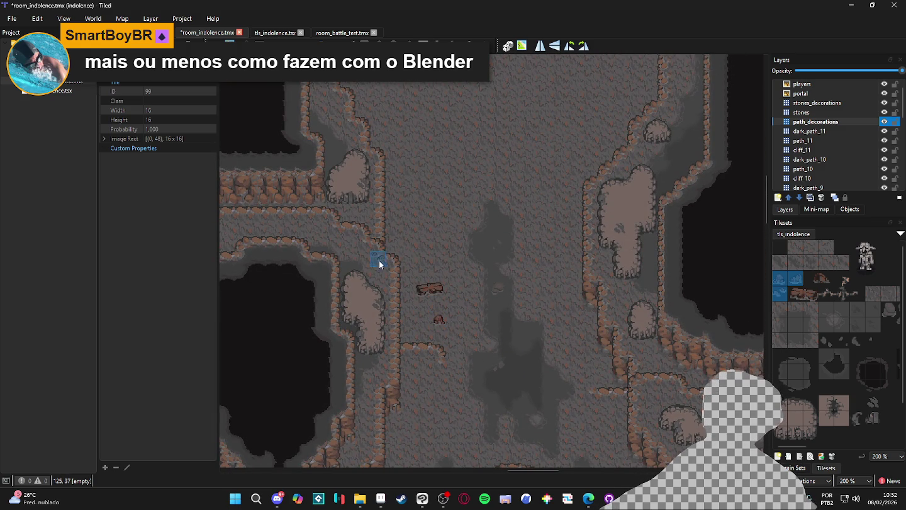
left_click(395, 245)
scroll(455, 289, "down", 1)
mouse_move(504, 314)
left_mouse_down()
mouse_move(522, 283)
mouse_move(503, 277)
mouse_move(513, 143)
left_mouse_up()
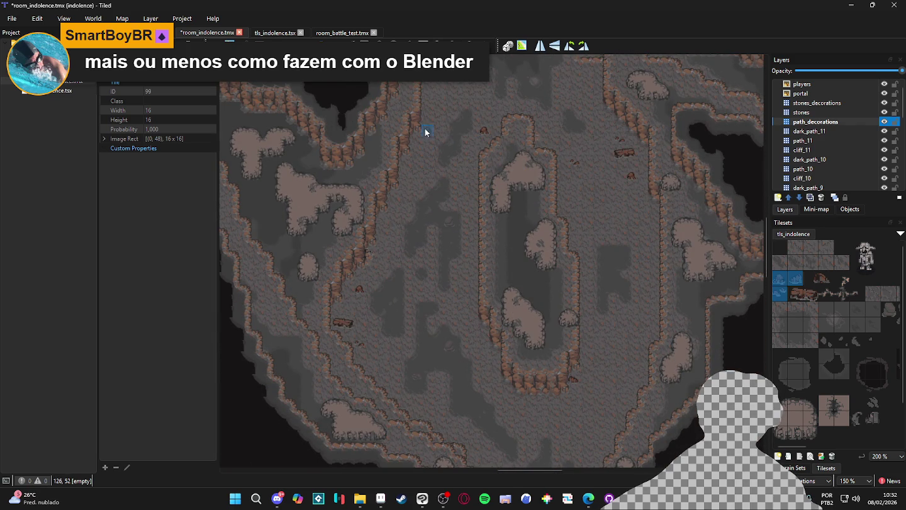
scroll(435, 95, "down", 6)
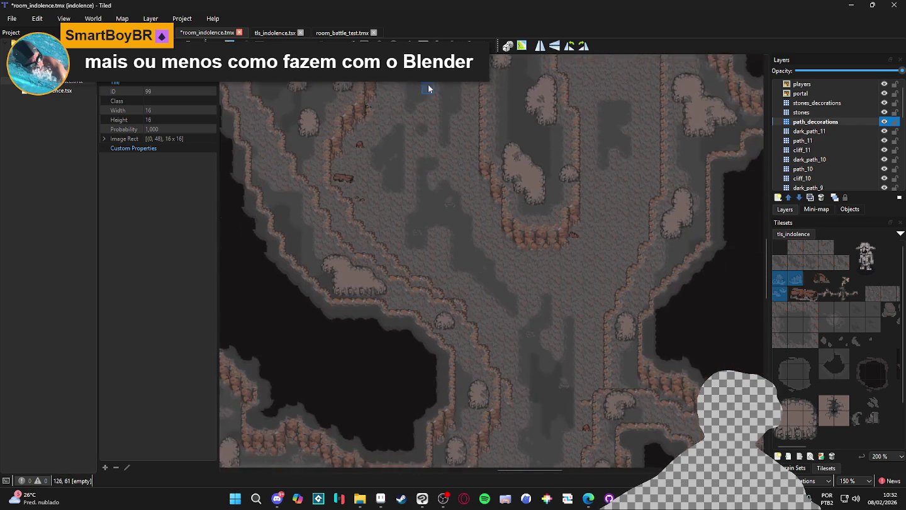
scroll(440, 189, "down", 5)
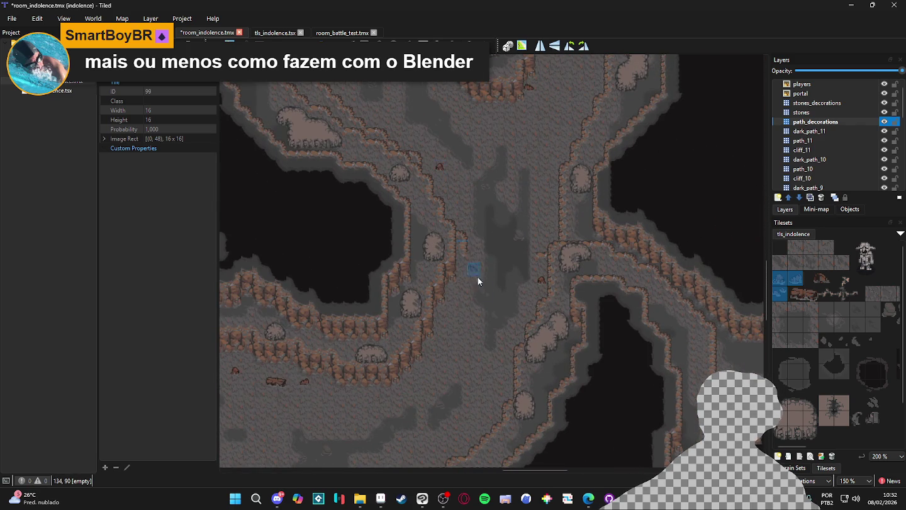
scroll(555, 258, "left", 6)
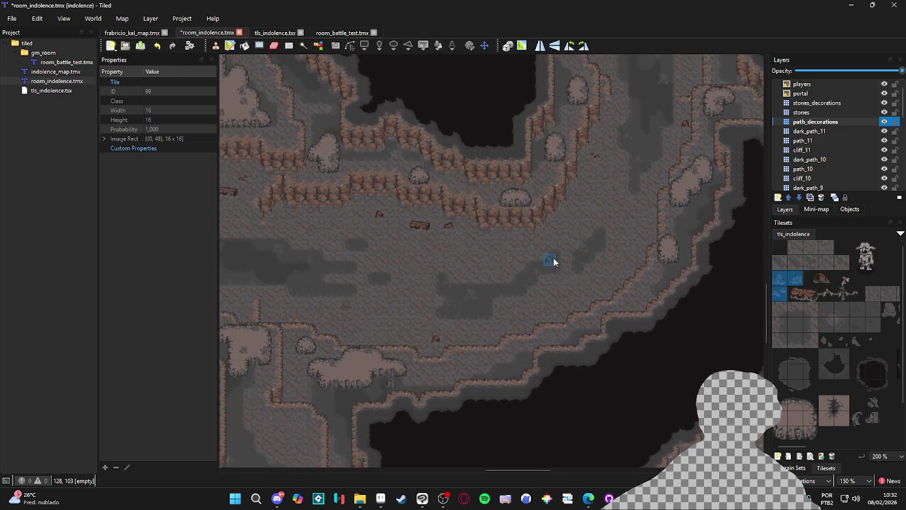
mouse_move(597, 273)
left_mouse_down()
mouse_move(517, 310)
mouse_move(525, 334)
left_mouse_up()
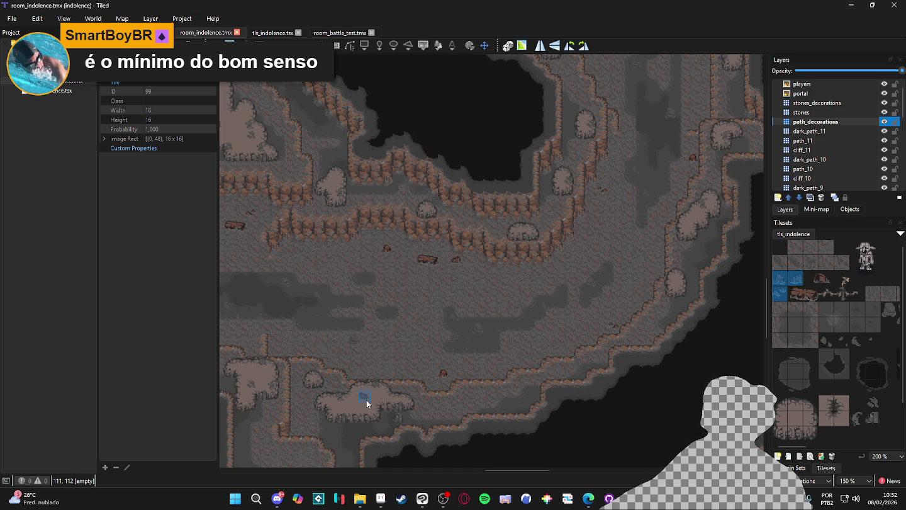
left_click_drag(590, 303, 540, 403)
scroll(570, 253, "up", 5)
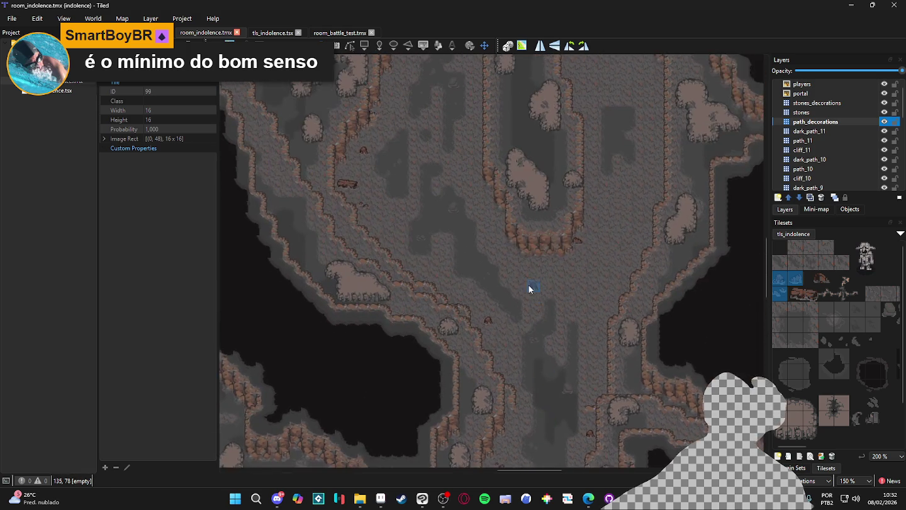
left_click(471, 297)
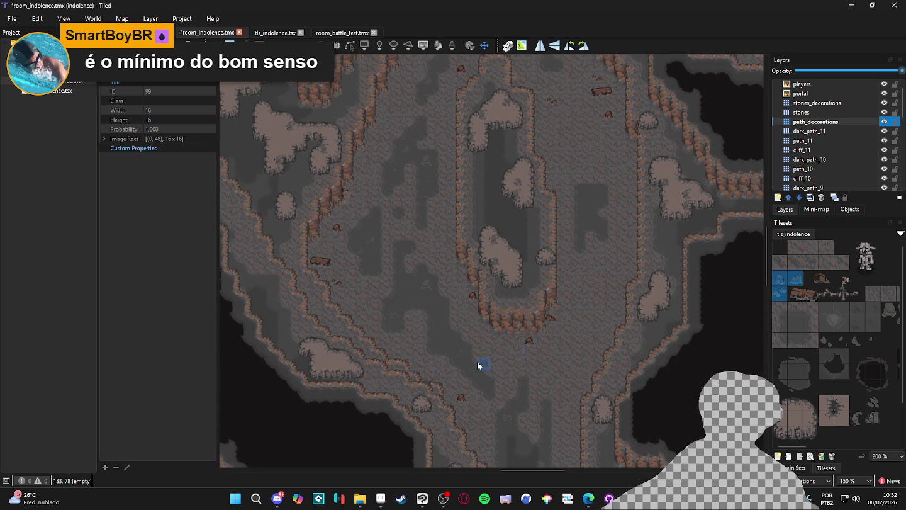
scroll(406, 287, "up", 1)
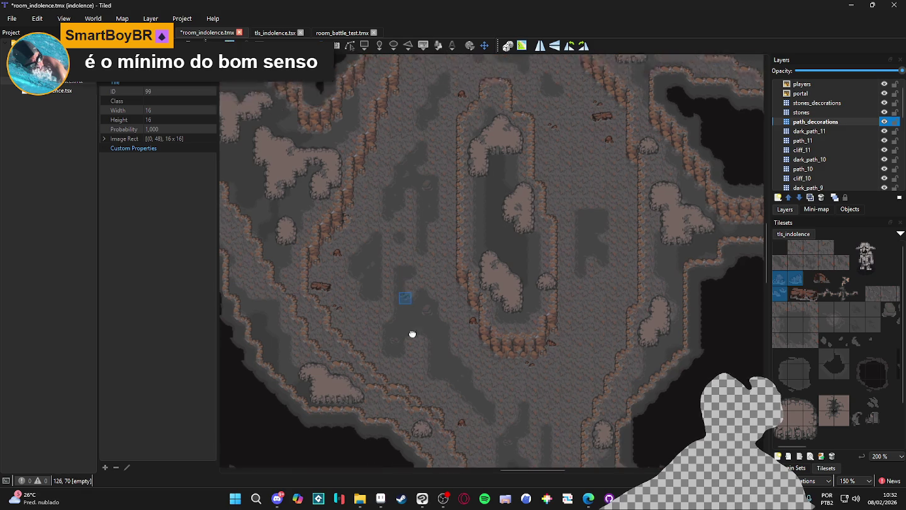
scroll(355, 308, "up", 1)
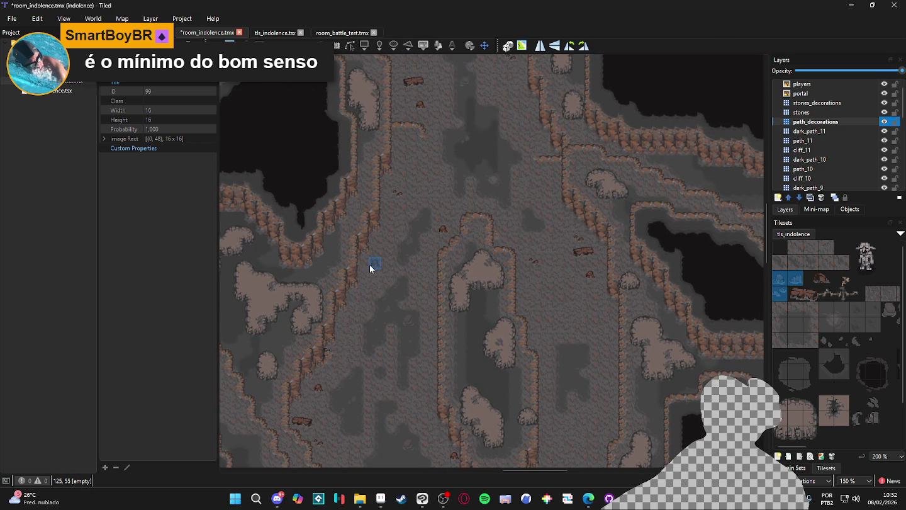
scroll(467, 268, "up", 1)
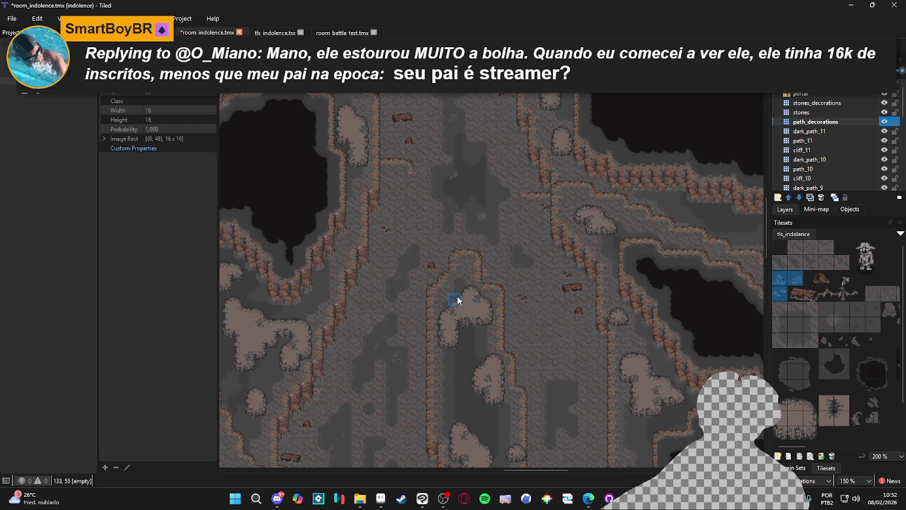
scroll(529, 260, "down", 5)
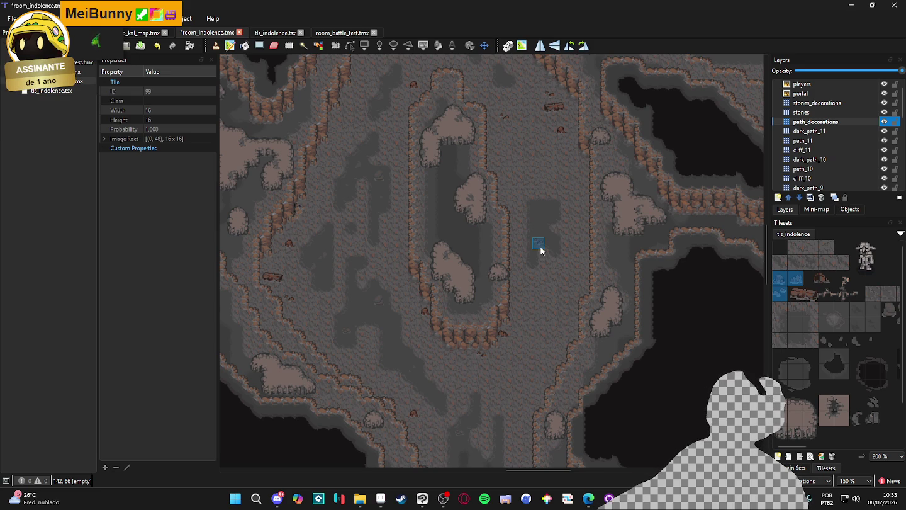
- Pan along the upper paths and stamp a stone decoration onto the path
mouse_move(531, 375)
left_mouse_down()
mouse_move(517, 367)
mouse_move(453, 415)
mouse_move(520, 209)
left_mouse_up()
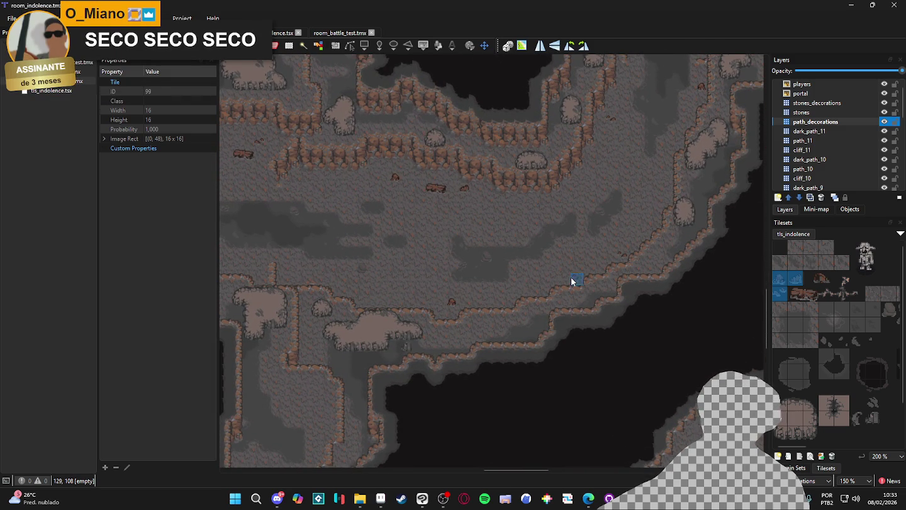
mouse_move(566, 276)
left_mouse_down()
mouse_move(549, 269)
mouse_move(545, 286)
left_mouse_up()
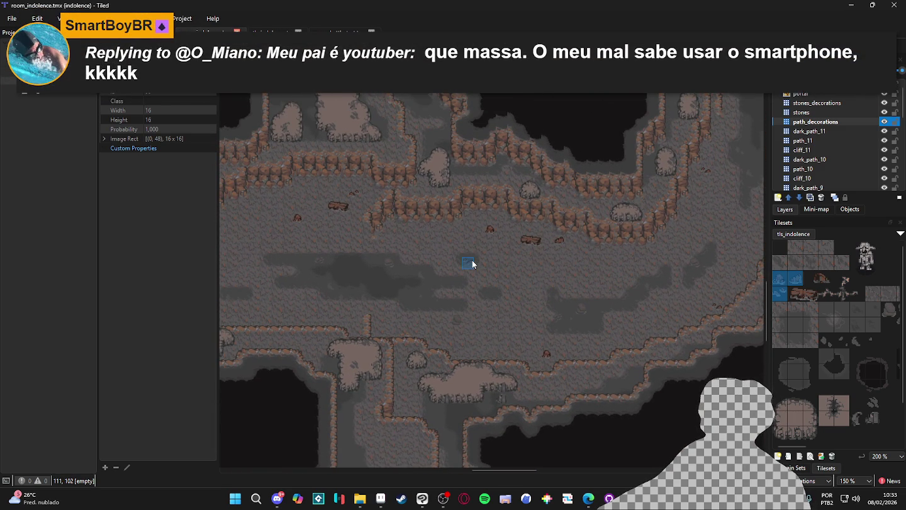
mouse_move(472, 253)
left_mouse_down()
mouse_move(546, 279)
mouse_move(523, 286)
left_mouse_up()
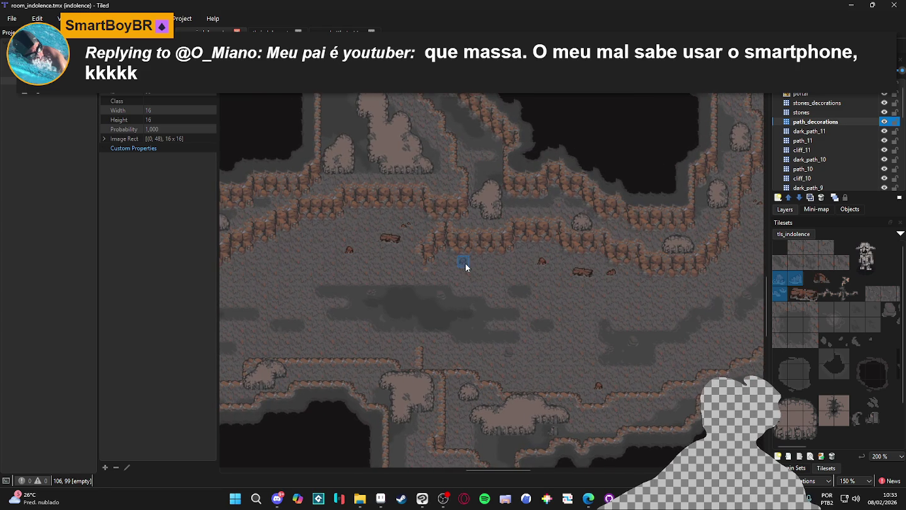
left_click_drag(320, 311, 539, 289)
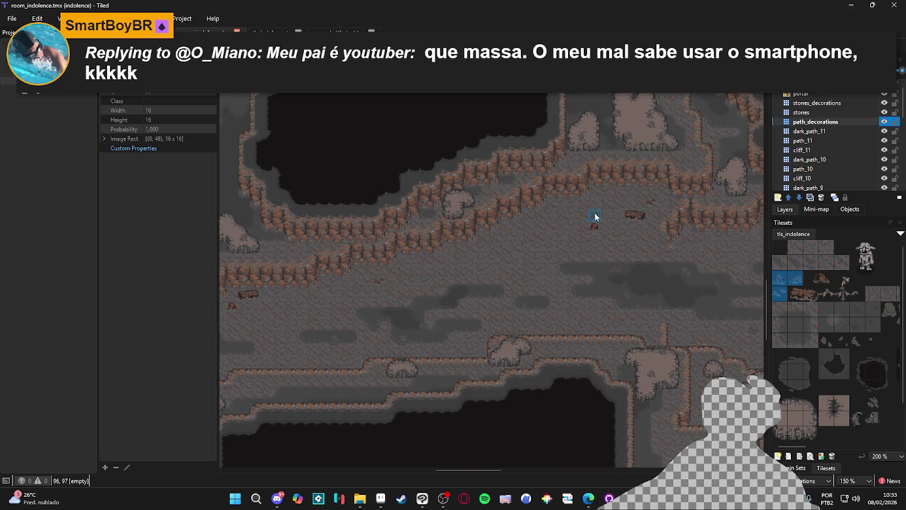
scroll(525, 248, "right", 5)
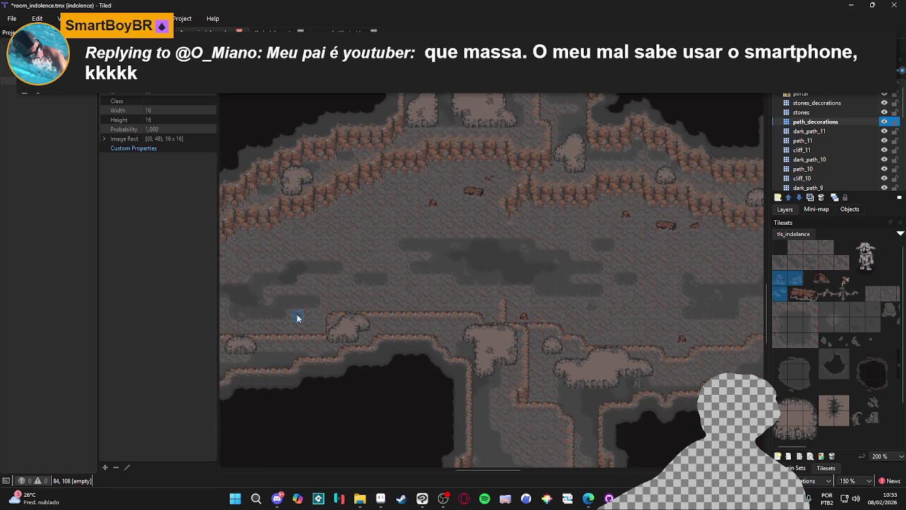
left_click_drag(294, 318, 669, 405)
mouse_move(423, 329)
left_mouse_down()
mouse_move(509, 267)
mouse_move(599, 243)
mouse_move(563, 261)
left_mouse_up()
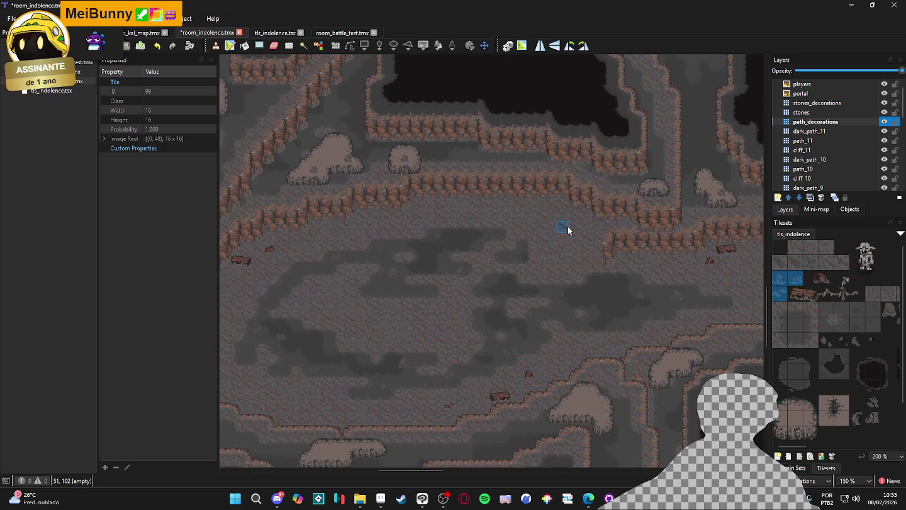
left_click_drag(475, 214, 540, 219)
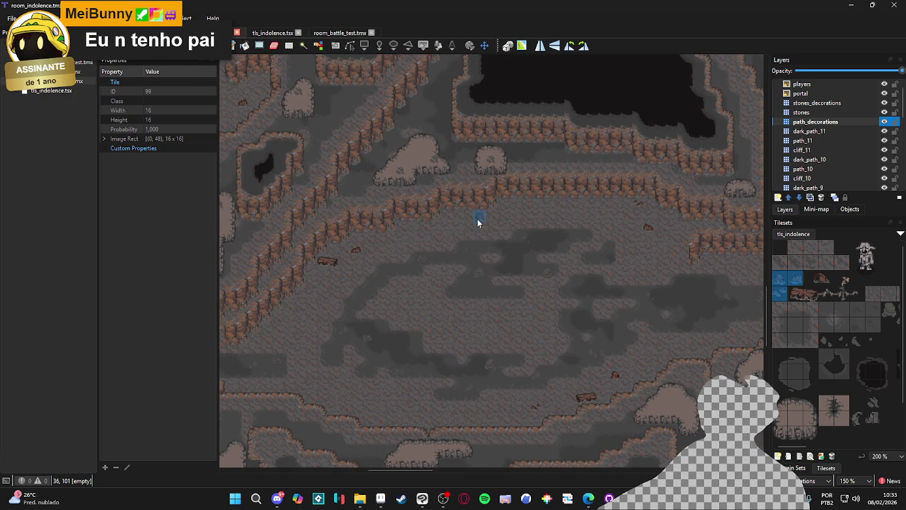
left_click(508, 208)
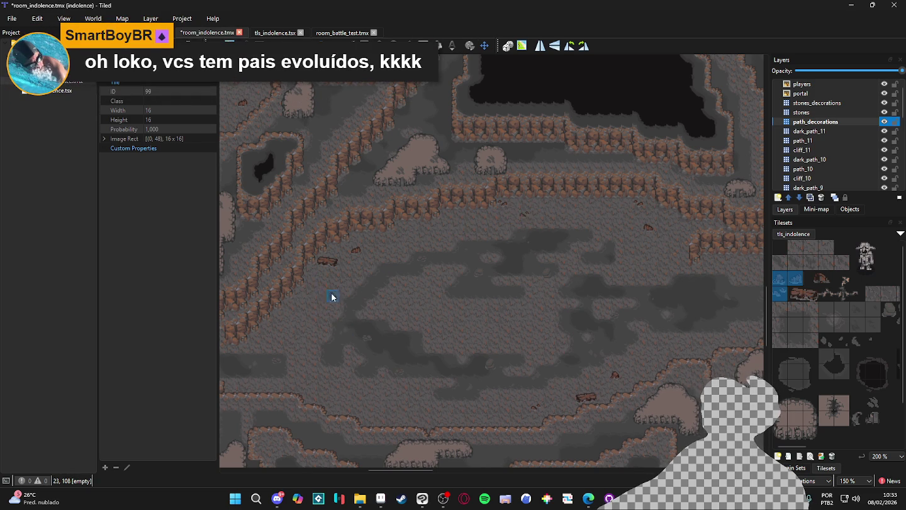
- Stamp a stone along the lower cliff path and save the map
scroll(326, 290, "down", 5)
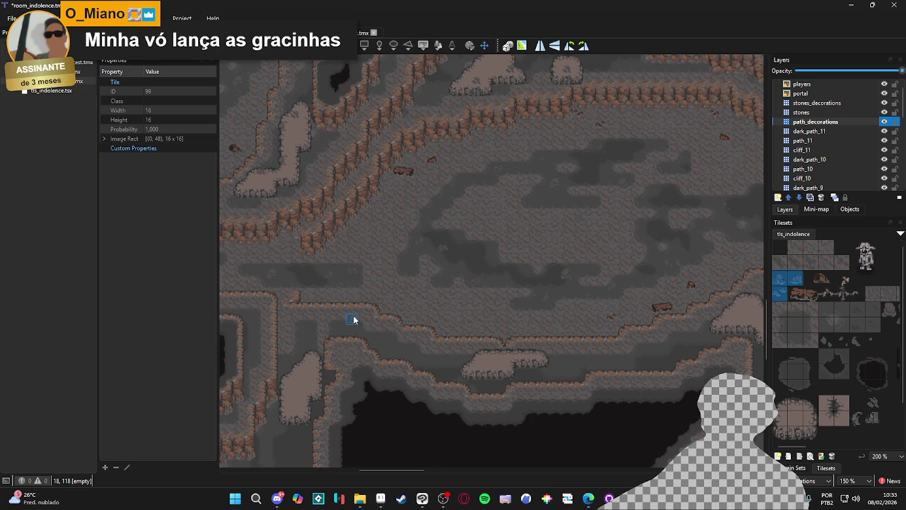
scroll(354, 317, "left", 2)
scroll(440, 314, "left", 3)
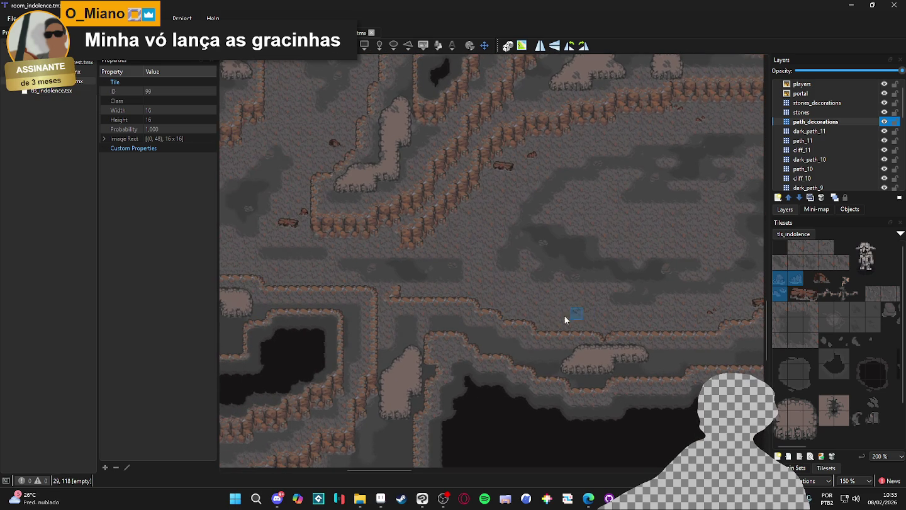
left_click_drag(584, 318, 434, 352)
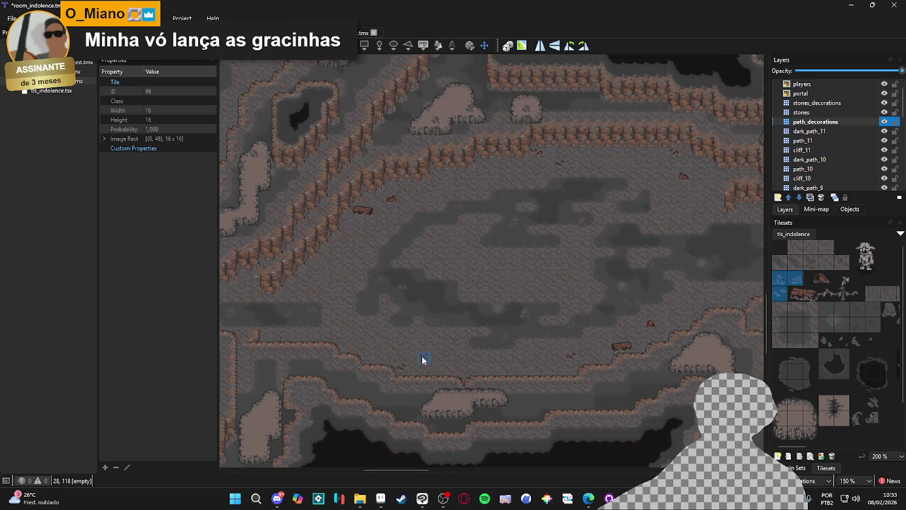
scroll(396, 370, "left", 5)
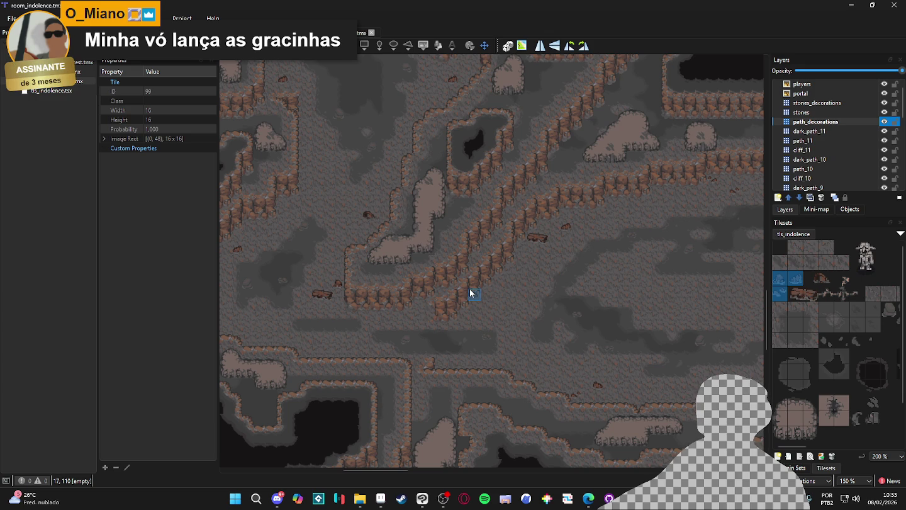
scroll(480, 288, "right", 8)
scroll(481, 315, "up", 2)
left_click_drag(348, 334, 449, 351)
left_click(462, 359)
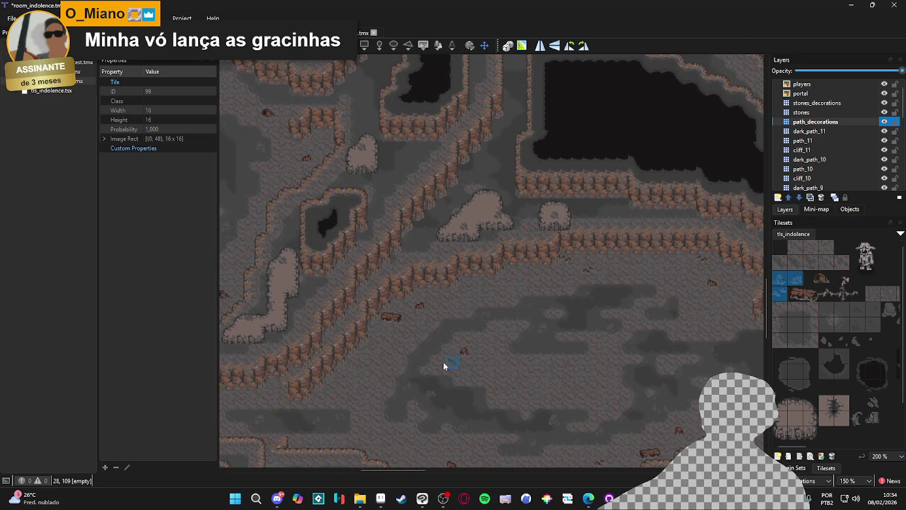
key("ctrl+s")
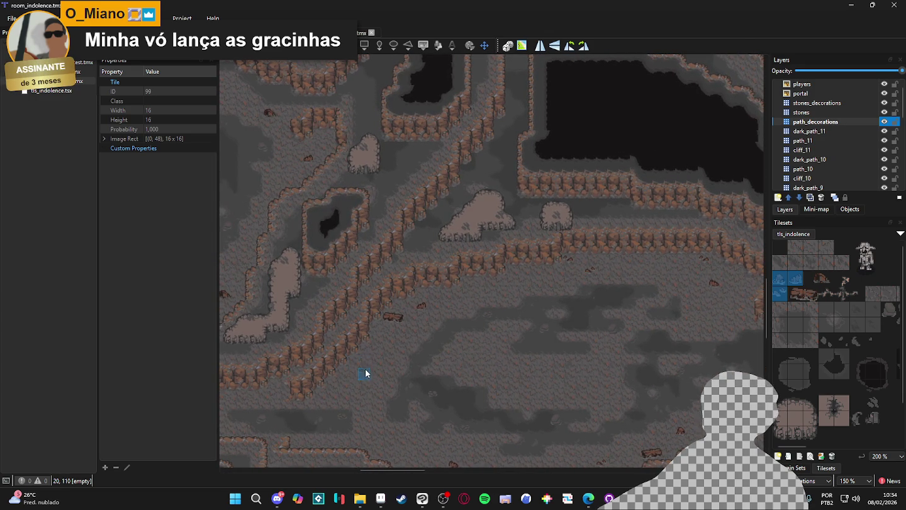
- Pan and zoom across the cave to look over the central floor
left_click_drag(364, 368, 453, 341)
scroll(453, 340, "left", 5)
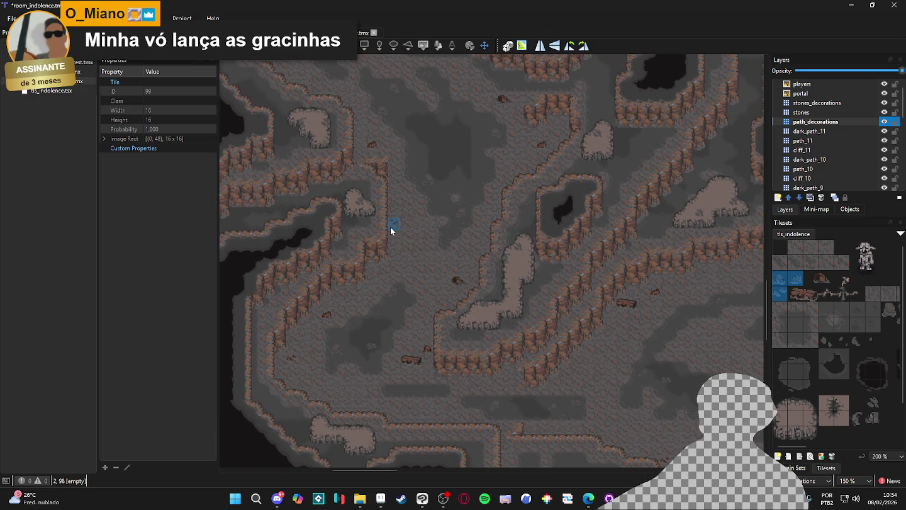
mouse_move(392, 293)
left_mouse_down()
mouse_move(394, 309)
mouse_move(465, 391)
mouse_move(479, 390)
mouse_move(480, 403)
left_mouse_up()
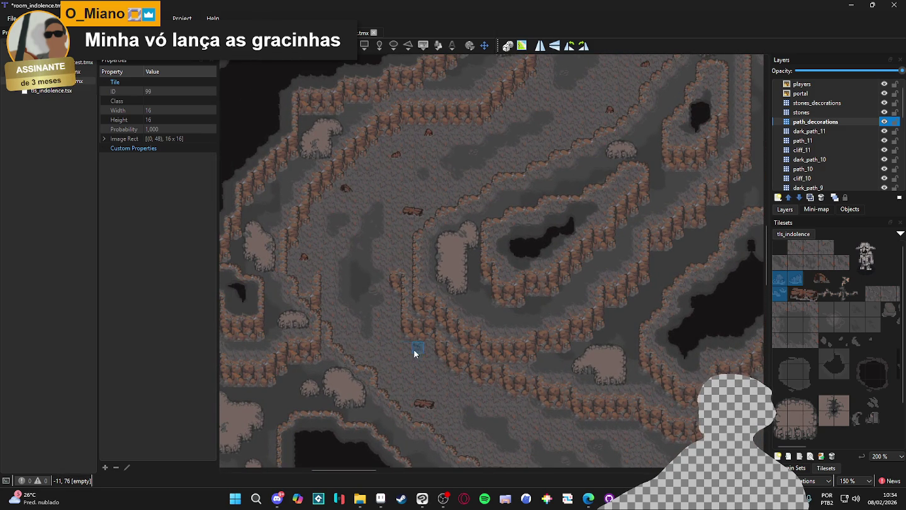
scroll(370, 313, "up", 3)
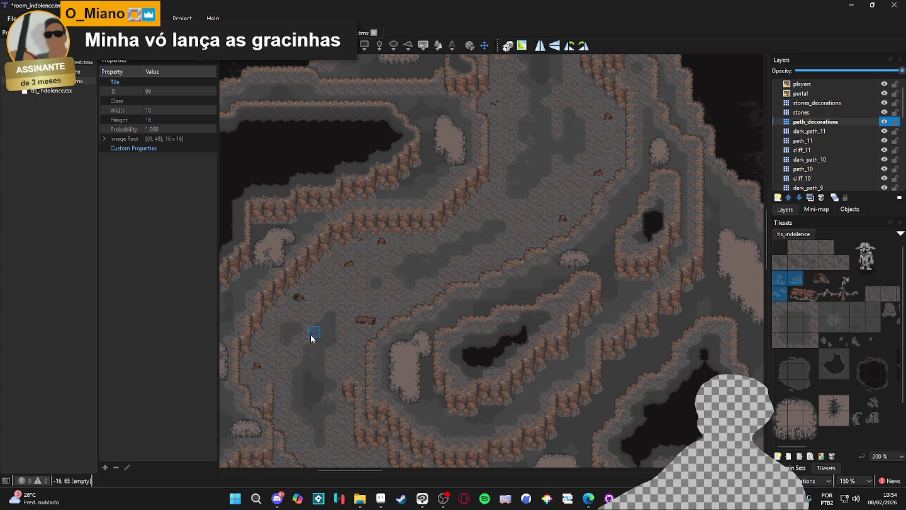
scroll(364, 255, "down", 3)
scroll(364, 255, "down", 1, "ctrl")
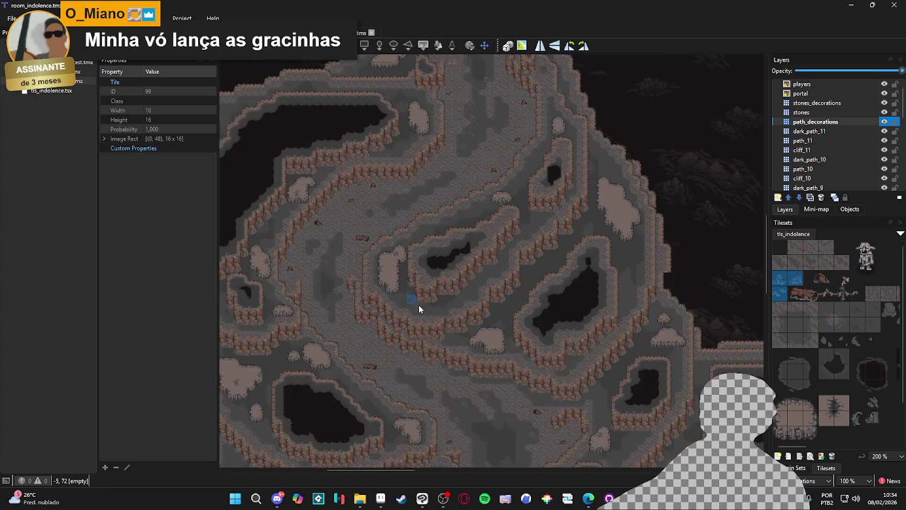
left_click_drag(541, 381, 500, 323)
scroll(453, 286, "up", 1, "ctrl")
mouse_move(453, 287)
left_mouse_down()
mouse_move(606, 330)
mouse_move(481, 307)
mouse_move(549, 305)
mouse_move(457, 264)
mouse_move(402, 346)
mouse_move(263, 355)
mouse_move(538, 324)
mouse_move(426, 239)
left_mouse_up()
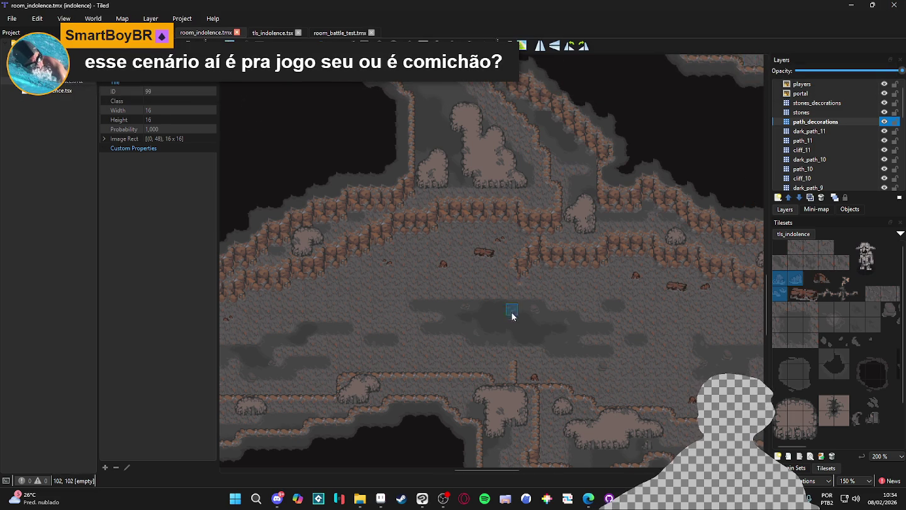
scroll(512, 309, "up", 3)
mouse_move(461, 332)
left_mouse_down()
mouse_move(513, 360)
mouse_move(488, 392)
mouse_move(580, 356)
mouse_move(431, 348)
mouse_move(549, 299)
mouse_move(461, 330)
mouse_move(477, 317)
mouse_move(478, 294)
left_mouse_up()
scroll(478, 297, "down", 2)
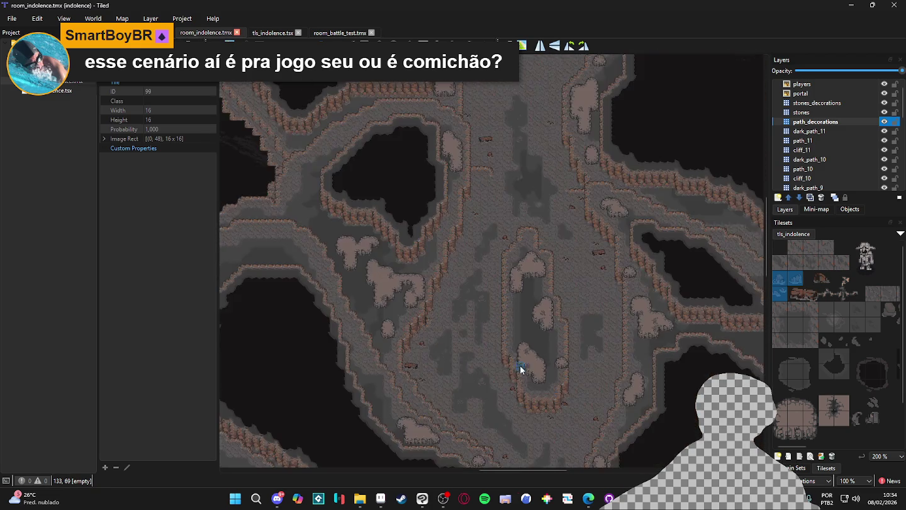
mouse_move(520, 370)
left_mouse_down()
mouse_move(356, 342)
mouse_move(400, 305)
mouse_move(602, 314)
mouse_move(536, 391)
mouse_move(597, 162)
mouse_move(465, 386)
left_mouse_up()
scroll(490, 290, "up", 1)
- Stamp a stone near the party clearing
scroll(376, 227, "up", 2)
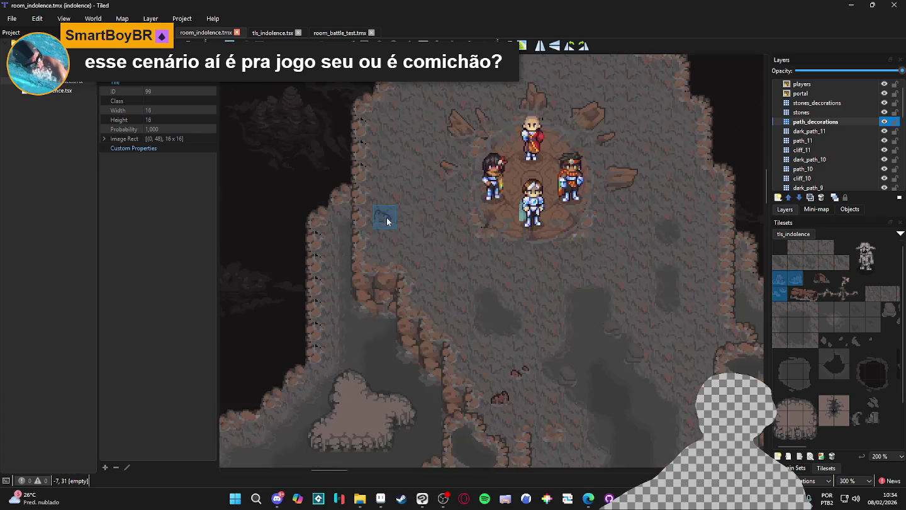
left_click(387, 229)
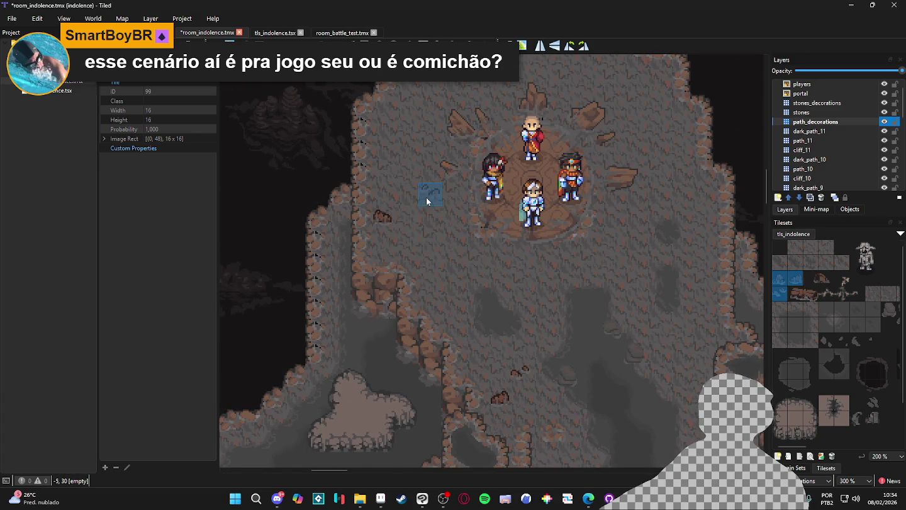
left_click_drag(425, 197, 423, 260)
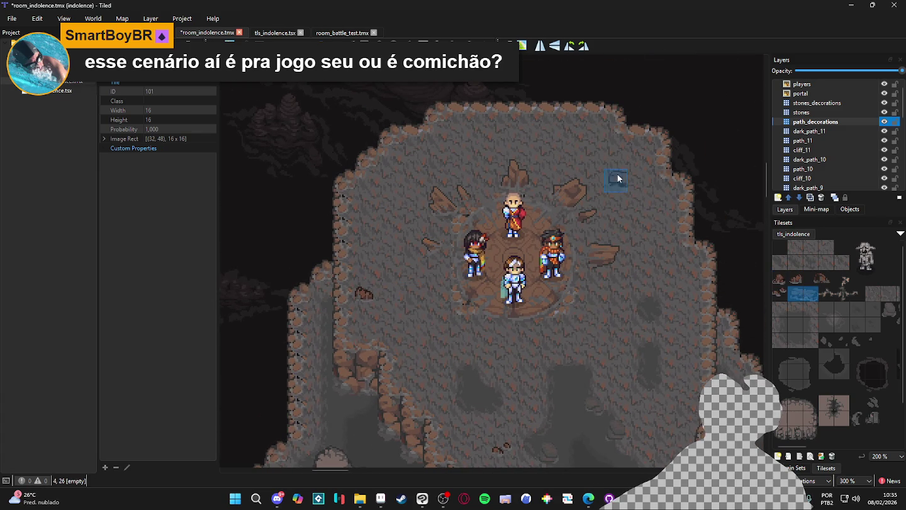
- Choose decoration tiles from the tileset and paint two around the clearing
left_click(801, 292)
mouse_move(802, 293)
left_mouse_down()
mouse_move(811, 293)
mouse_move(795, 280)
left_mouse_up()
left_click(779, 280)
left_click(569, 142)
left_click(687, 303)
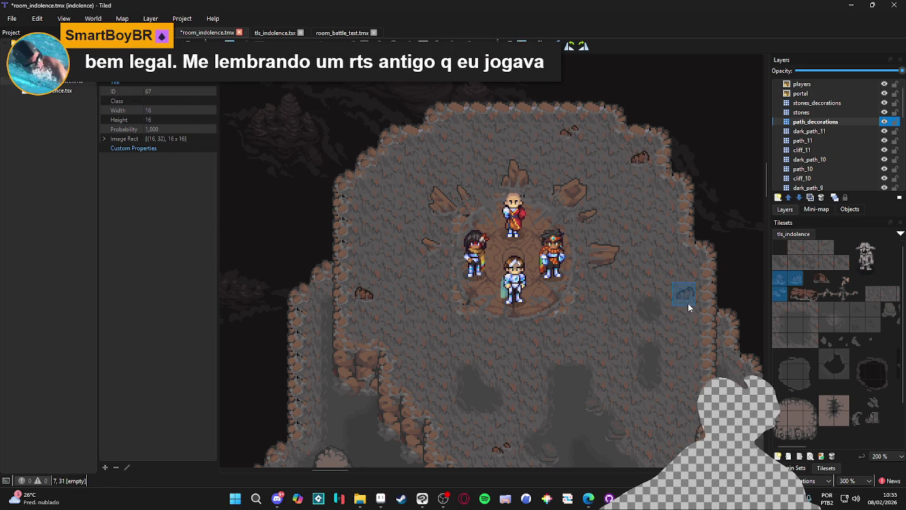
- Set a two-tile block as the brush and save room_indolence.tmx
right_click(639, 149)
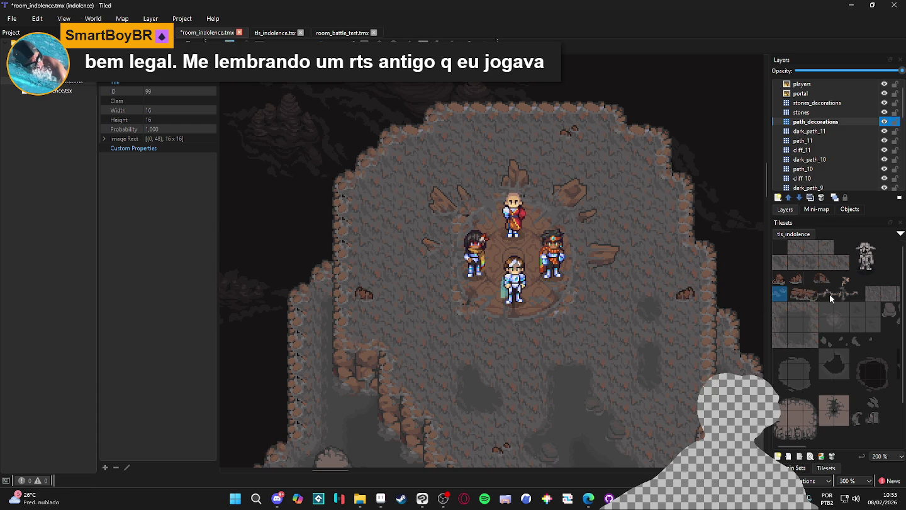
left_click_drag(823, 278, 807, 276)
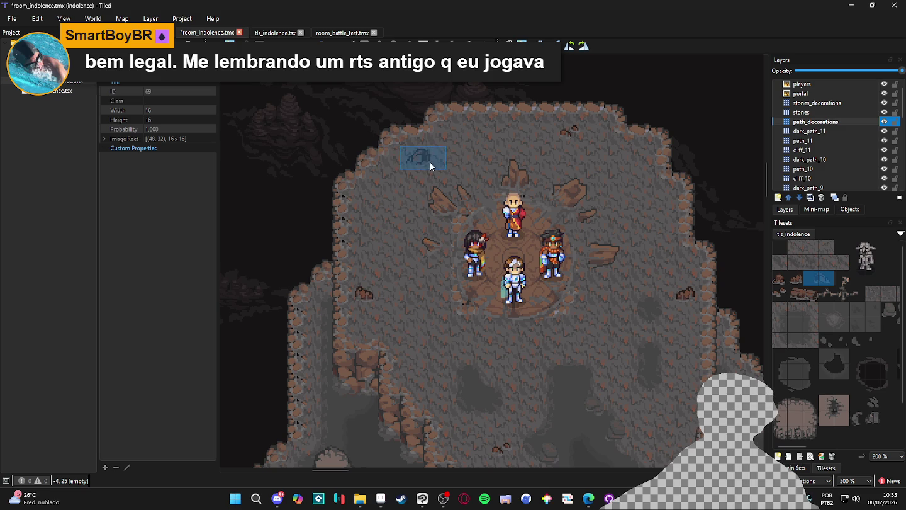
scroll(597, 377, "down", 1)
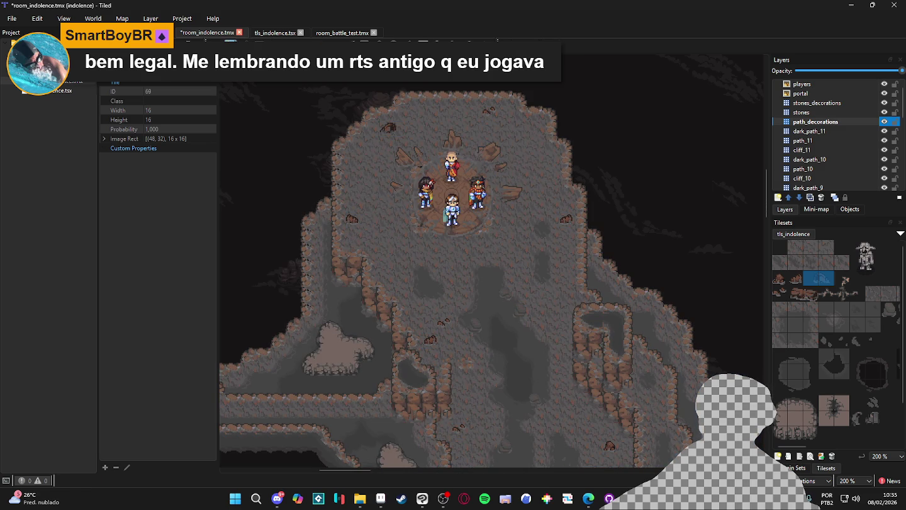
scroll(484, 314, "left", 1)
key("ctrl+s")
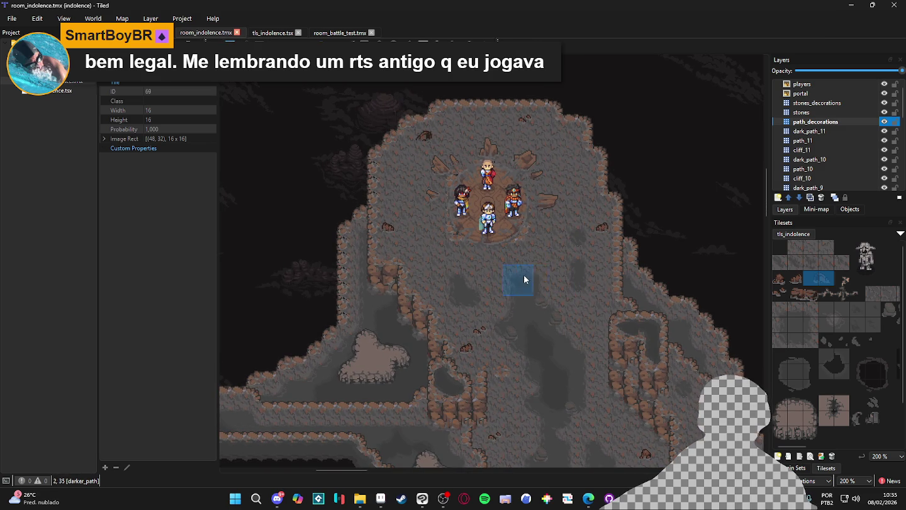
- Pan and zoom around the cave's left wall to review the map
scroll(436, 267, "left", 1)
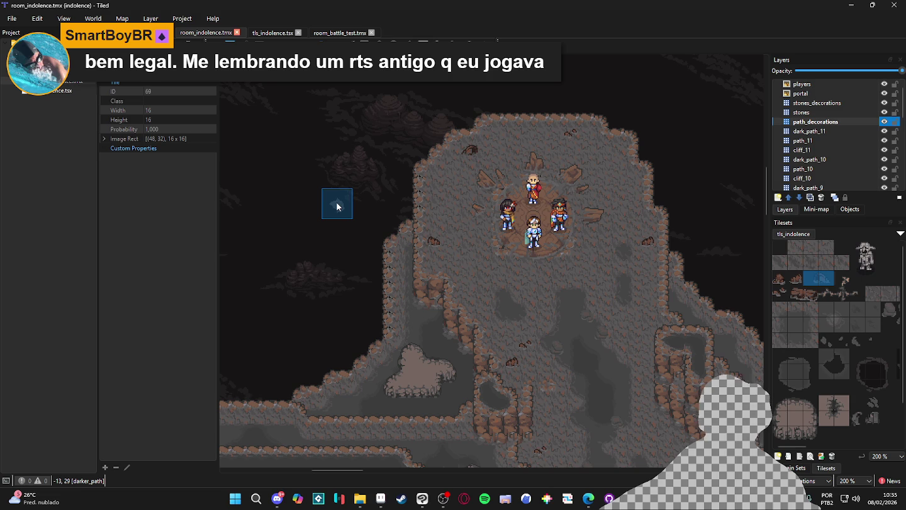
scroll(336, 202, "up", 1)
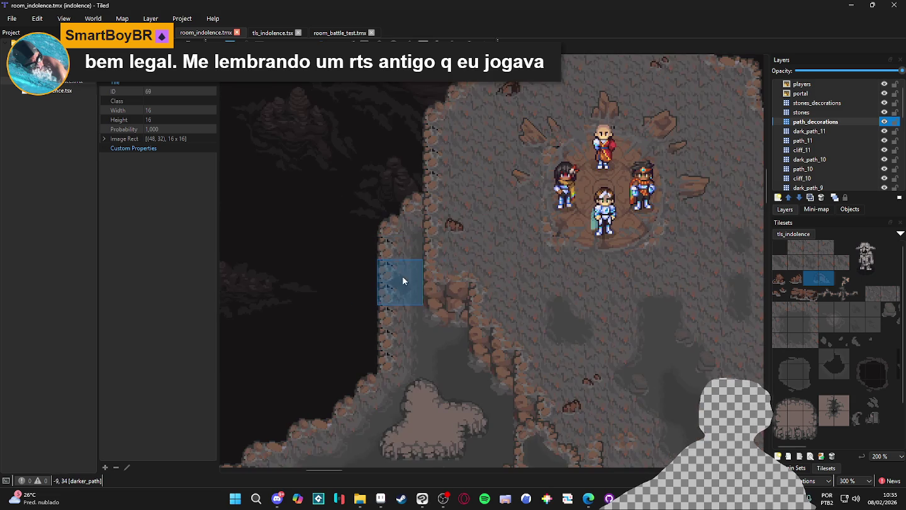
left_click_drag(529, 275, 426, 342)
scroll(425, 342, "down", 1)
scroll(517, 276, "down", 3)
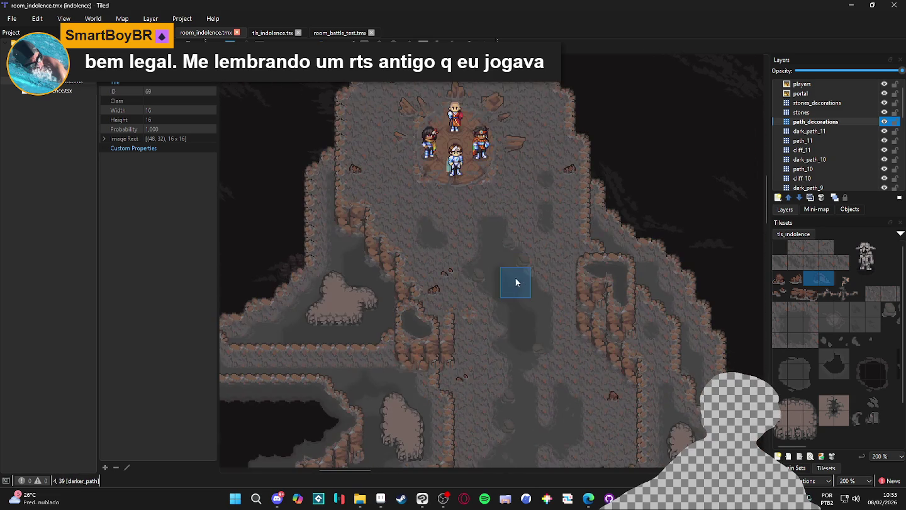
scroll(444, 301, "up", 1)
scroll(432, 302, "down", 1)
scroll(433, 301, "up", 1)
scroll(505, 210, "down", 1)
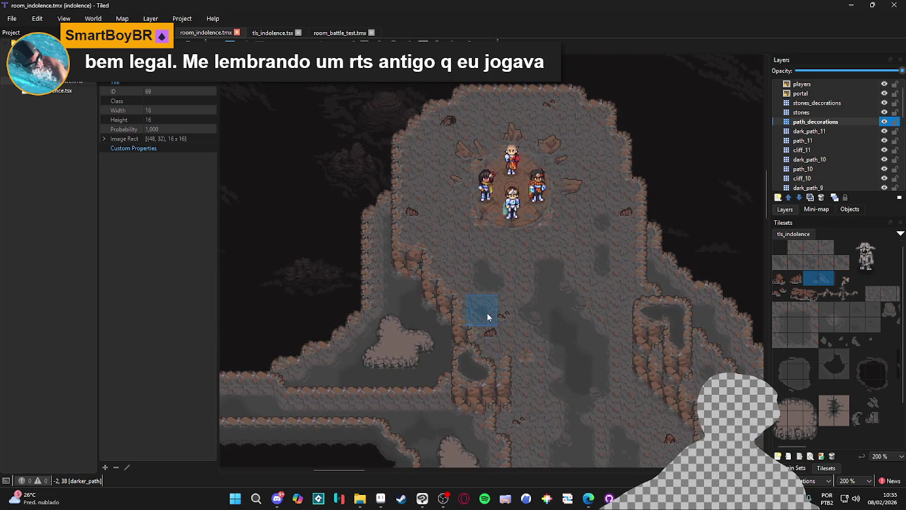
scroll(512, 278, "down", 1)
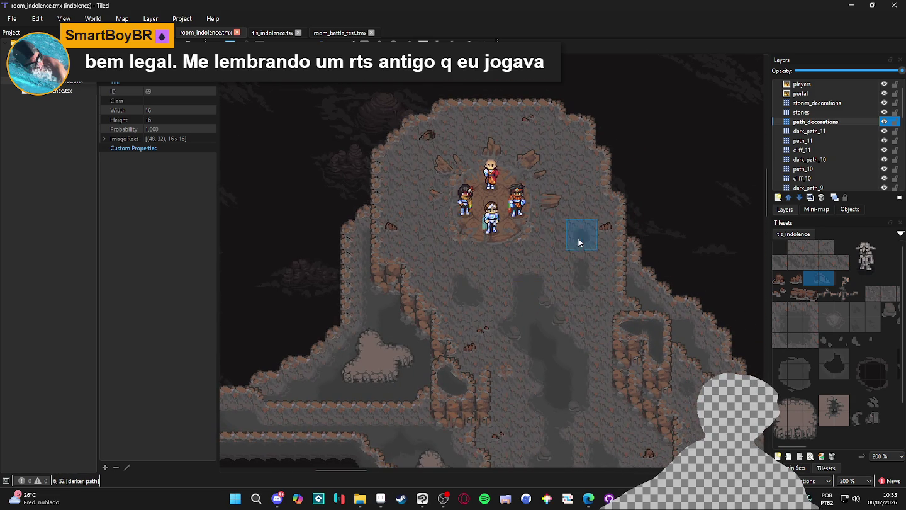
scroll(579, 242, "down", 1)
scroll(609, 256, "up", 1)
scroll(609, 255, "up", 1)
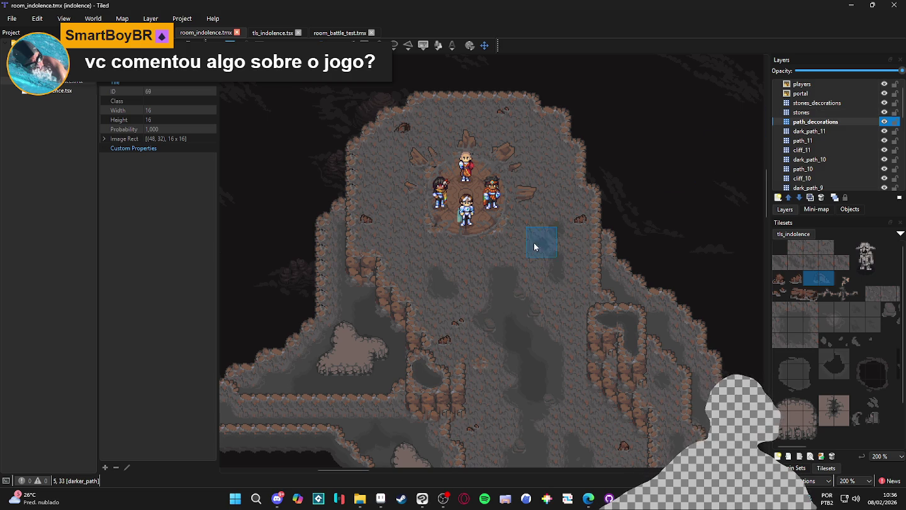
left_click_drag(466, 250, 475, 287)
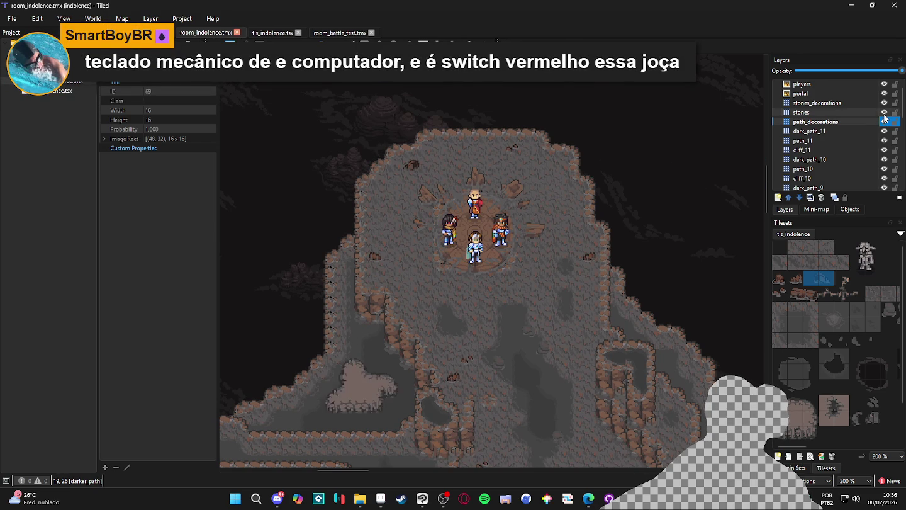
- Add a tile layer named 'vines' above stones_decorations and save the map
left_click(873, 103)
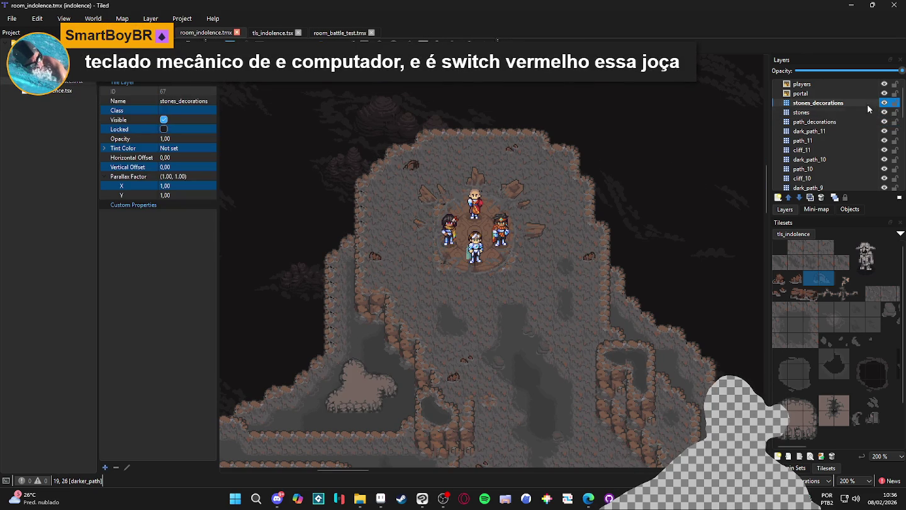
left_click(779, 197)
left_click(795, 206)
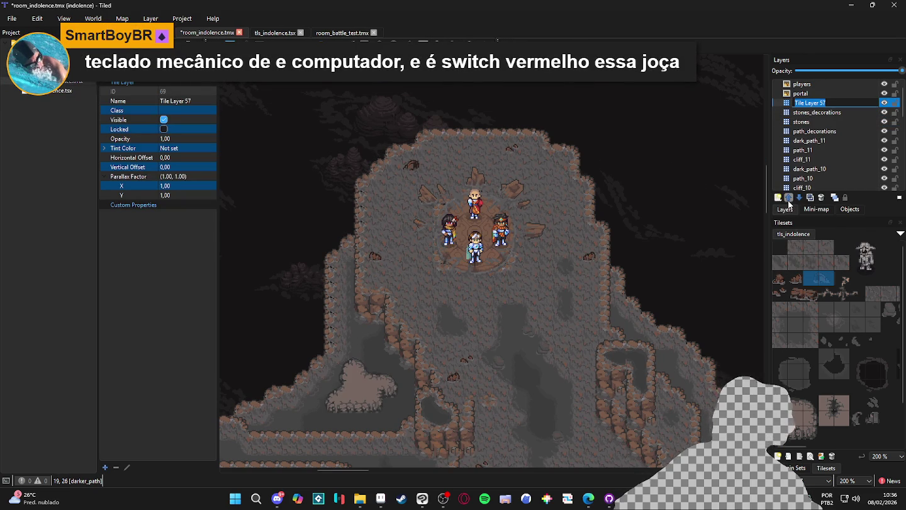
type("vines")
key("Return")
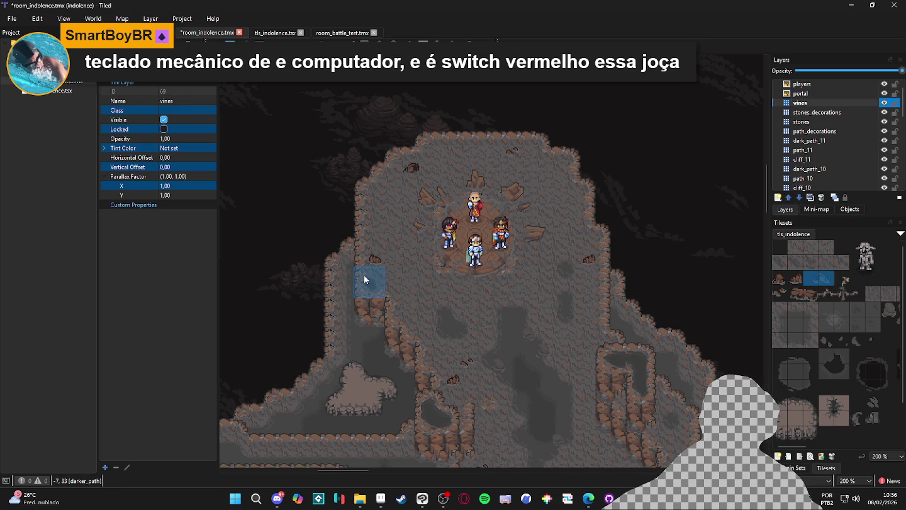
key("ctrl+s")
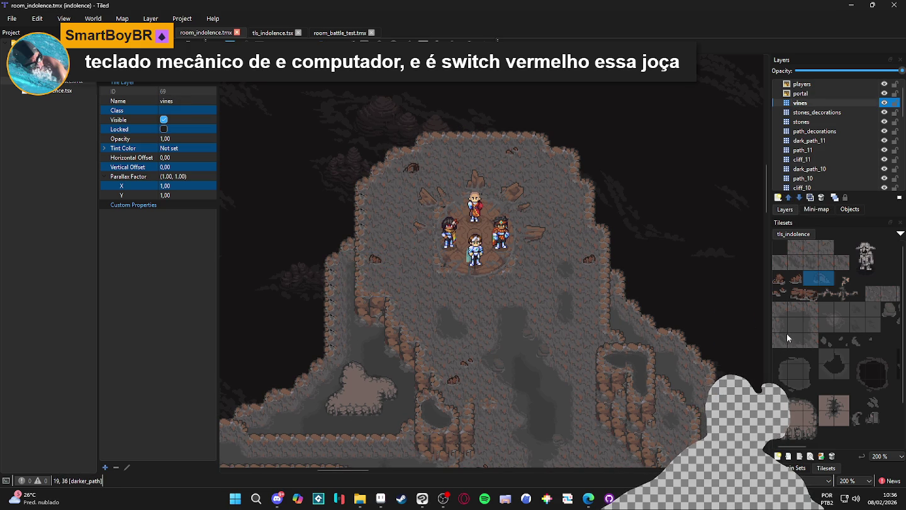
- Stamp a vine tile and a crack tile beside it on the clearing's left side
left_click(826, 293)
scroll(371, 201, "up", 1)
left_click(365, 203)
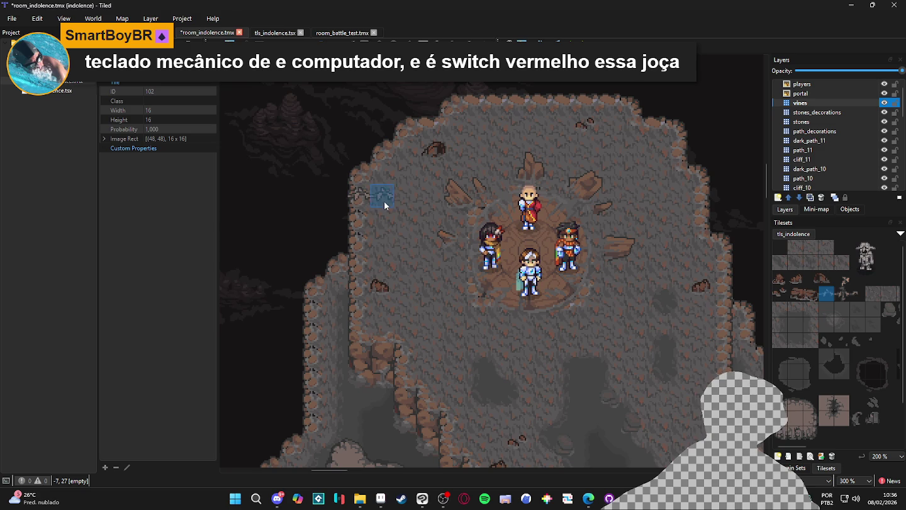
left_click(841, 279)
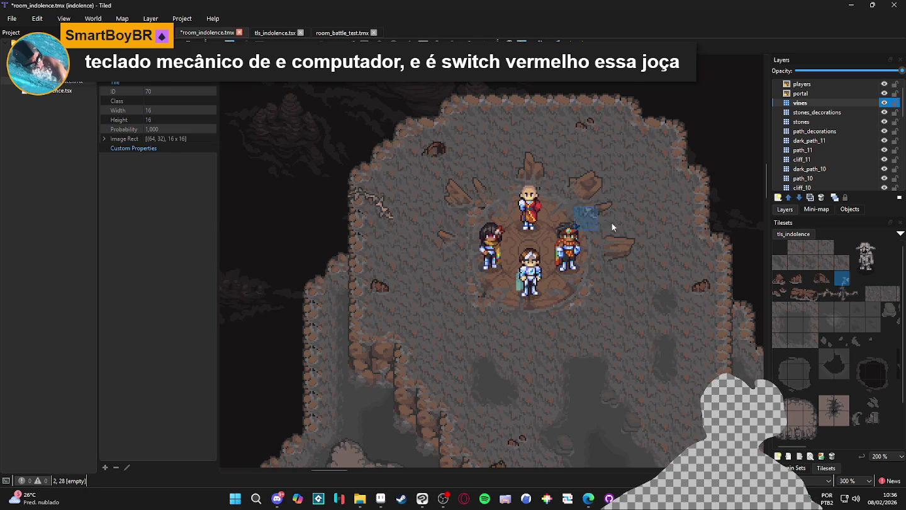
left_click(857, 293)
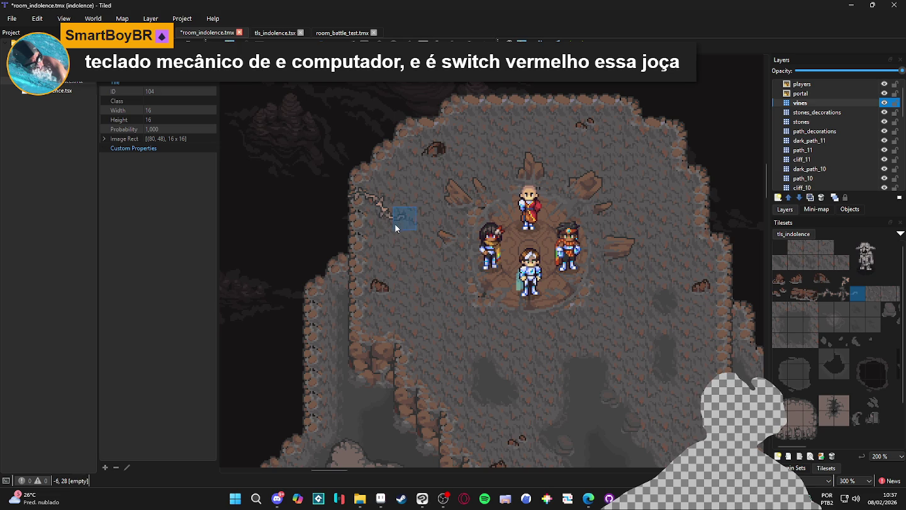
left_click(842, 279)
left_click(331, 202)
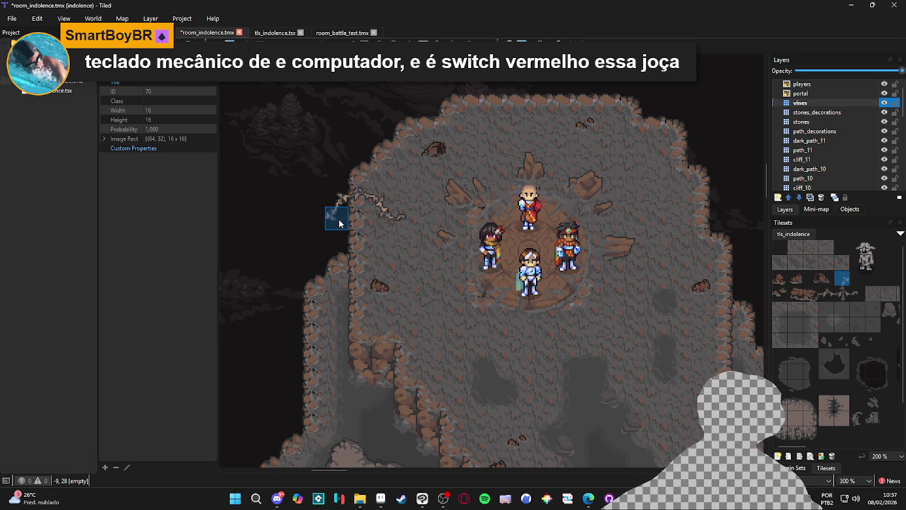
- Paint two stacked vine tiles at the clearing's upper right
scroll(365, 189, "up", 2)
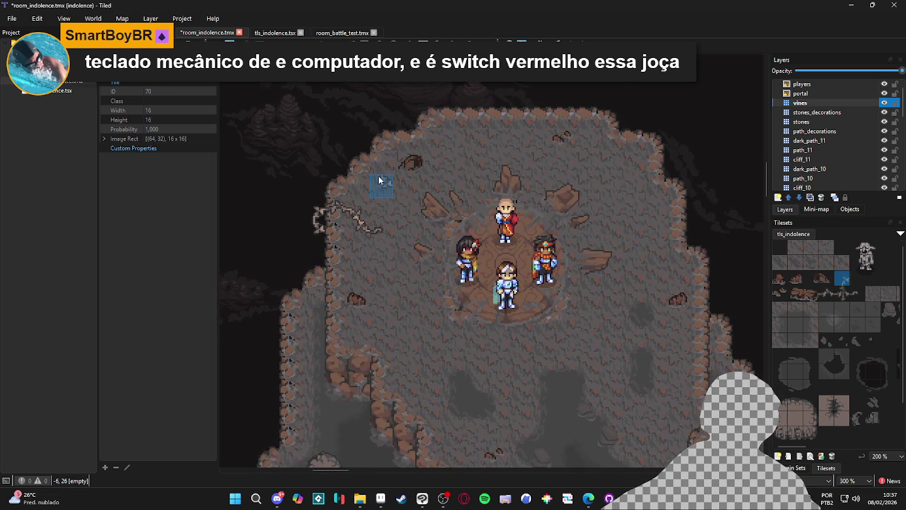
scroll(387, 218, "down", 1)
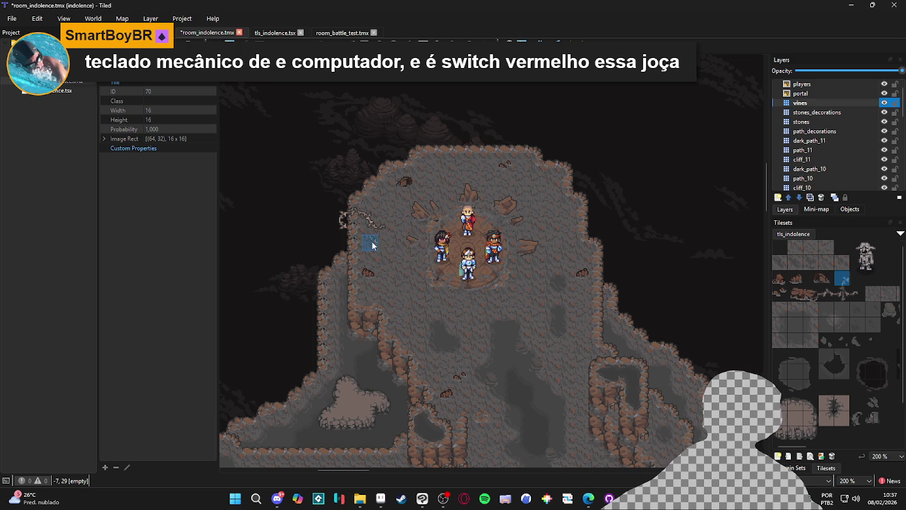
scroll(371, 223, "down", 2)
scroll(363, 180, "up", 1)
left_click_drag(625, 188, 617, 178)
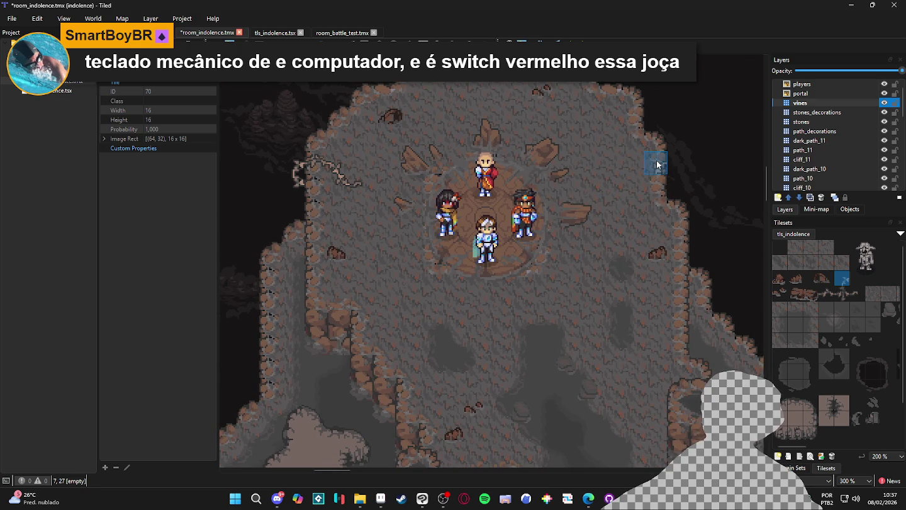
left_click_drag(617, 115, 627, 131)
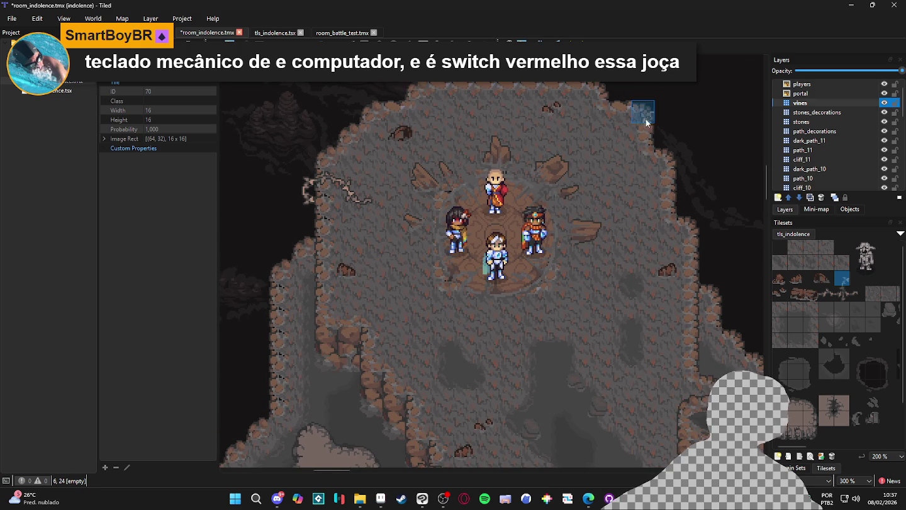
left_click(642, 135)
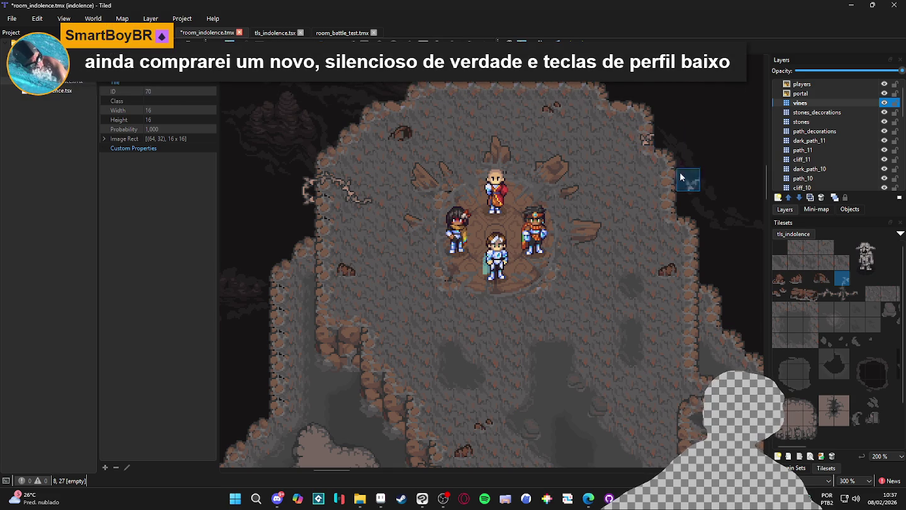
left_click(638, 158)
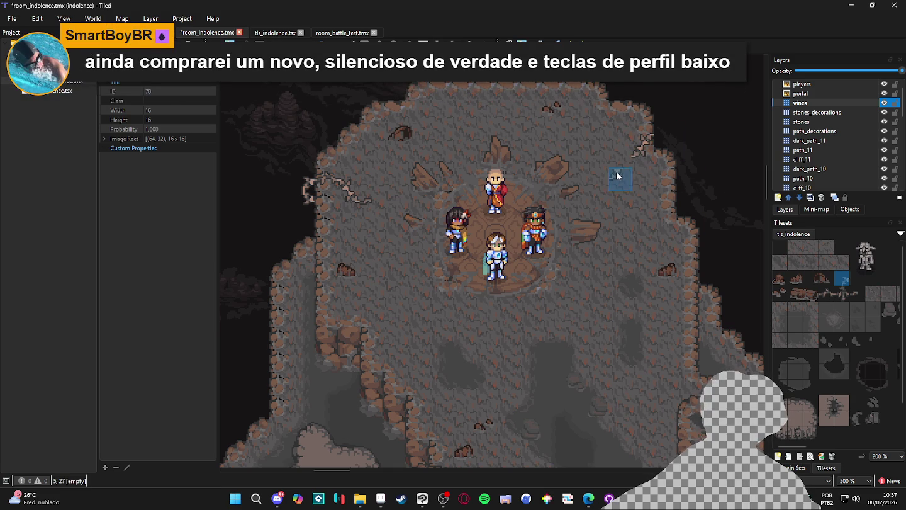
- Add a crack tile on the clearing's right side next to the vines
left_click_drag(841, 293, 857, 294)
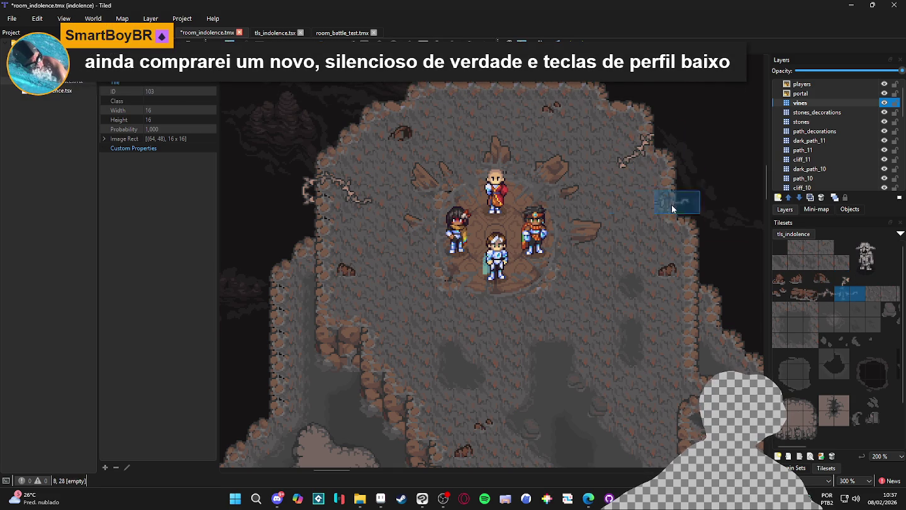
left_click(858, 294)
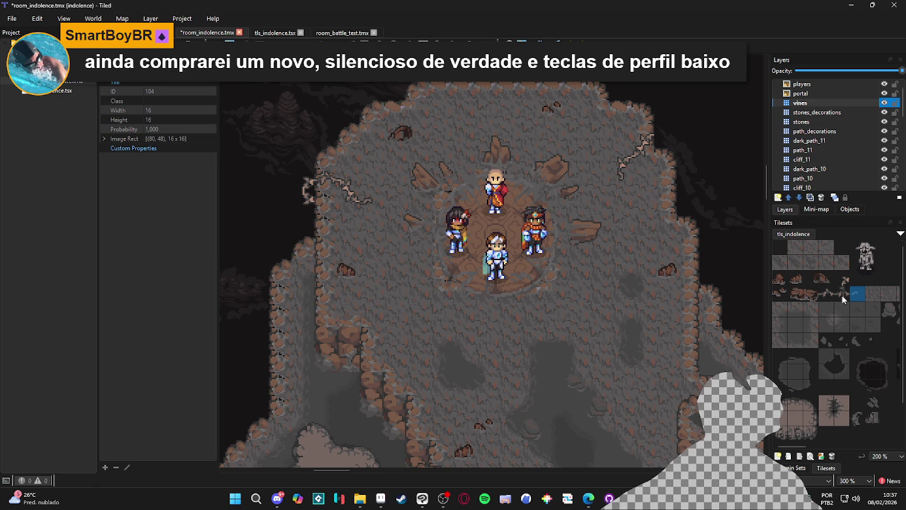
left_click(842, 279)
left_click(663, 141)
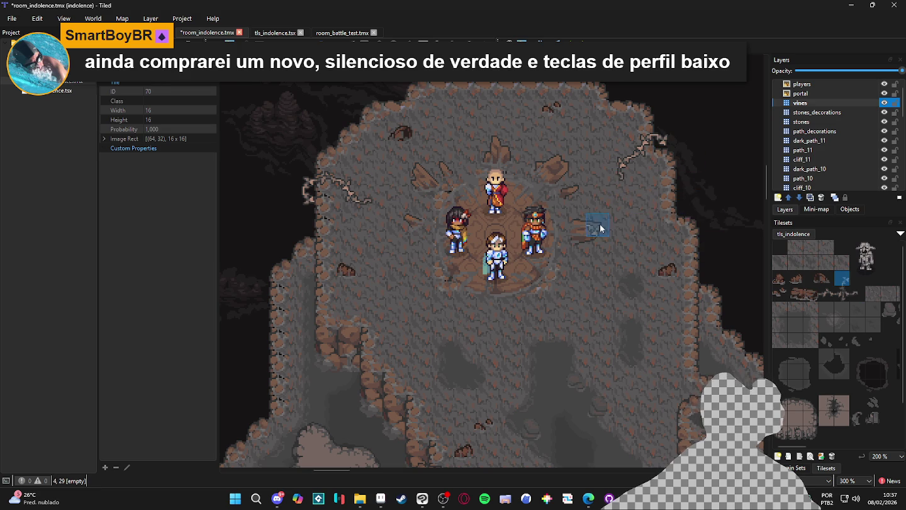
scroll(594, 213, "down", 1)
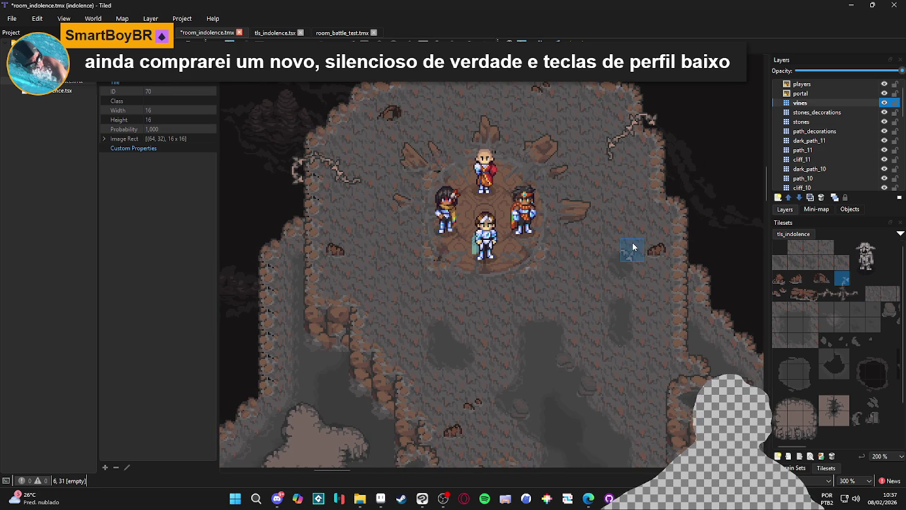